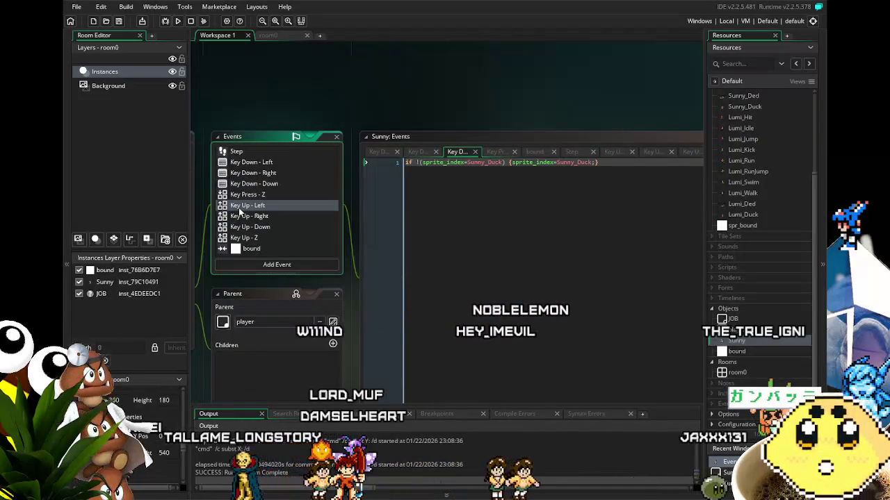
Step: Open Sunny's Step event code with the gravity and image_xscale facing logic
{"action": "scroll", "coordinate": [242, 198], "scroll_direction": "up", "scroll_amount": 1}
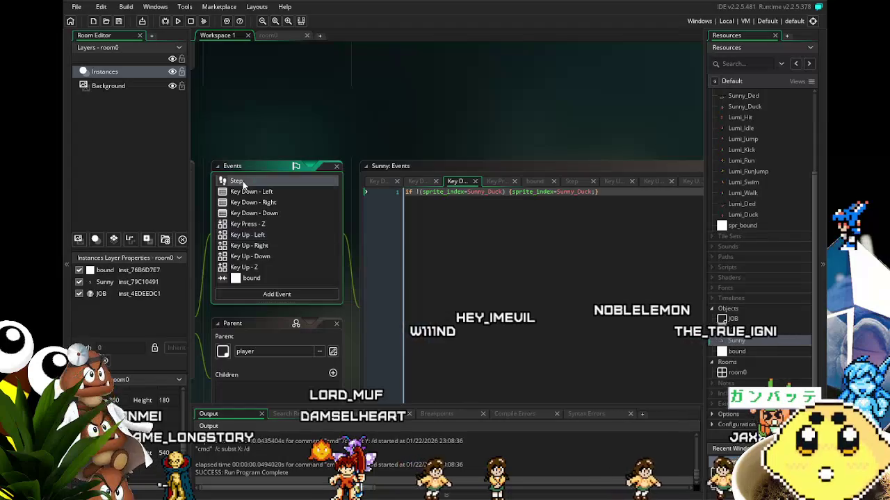
{"action": "left_click", "coordinate": [238, 181]}
{"action": "scroll", "coordinate": [249, 223], "scroll_direction": "down", "scroll_amount": 1}
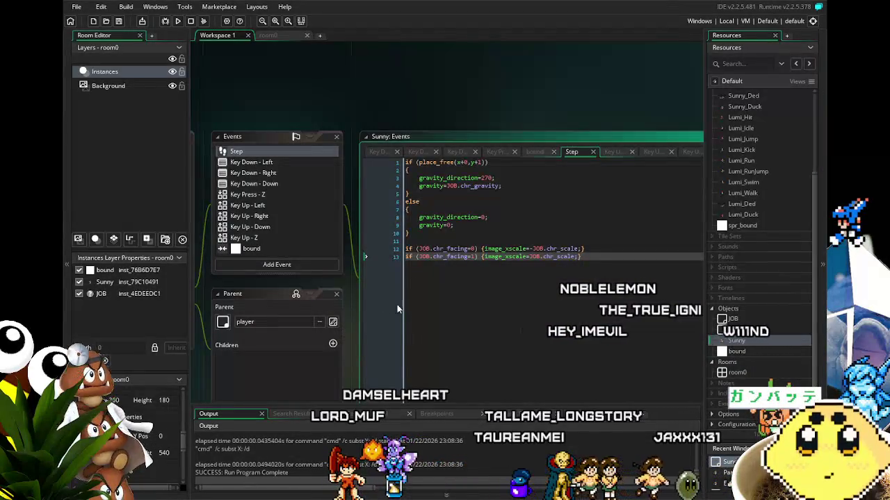
{"action": "mouse_move", "coordinate": [344, 302]}
{"action": "left_mouse_down"}
{"action": "mouse_move", "coordinate": [328, 258]}
{"action": "mouse_move", "coordinate": [334, 235]}
{"action": "mouse_move", "coordinate": [358, 240]}
{"action": "mouse_move", "coordinate": [346, 241]}
{"action": "left_mouse_up"}
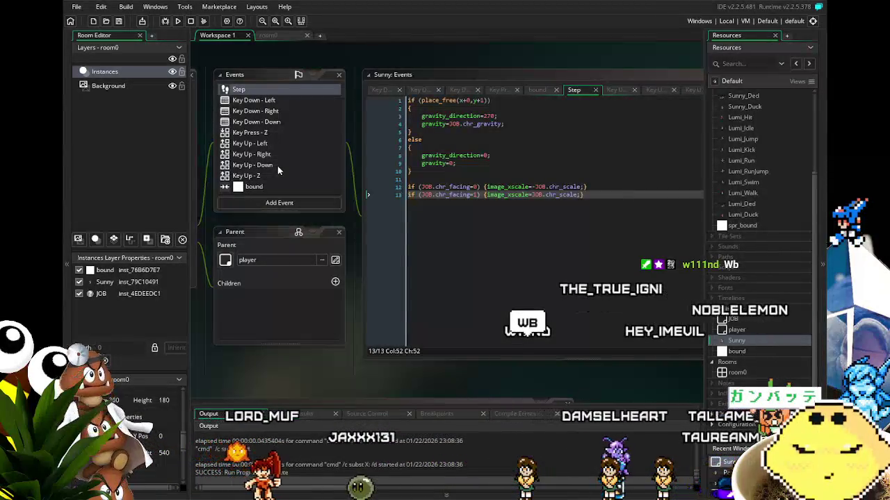
Step: Open the Key Press - Z event and review its vspeed = JOB.chr_jump jump code
{"action": "left_click", "coordinate": [275, 133]}
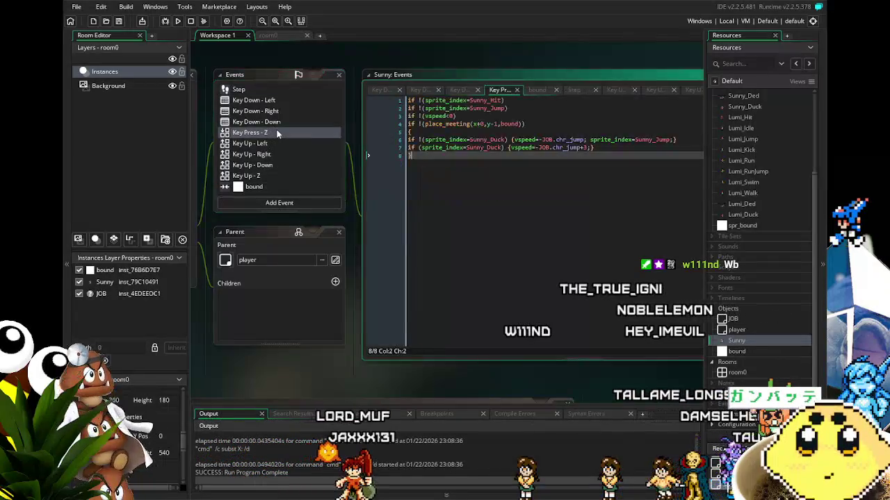
{"action": "left_click_drag", "start_coordinate": [479, 199], "coordinate": [449, 194]}
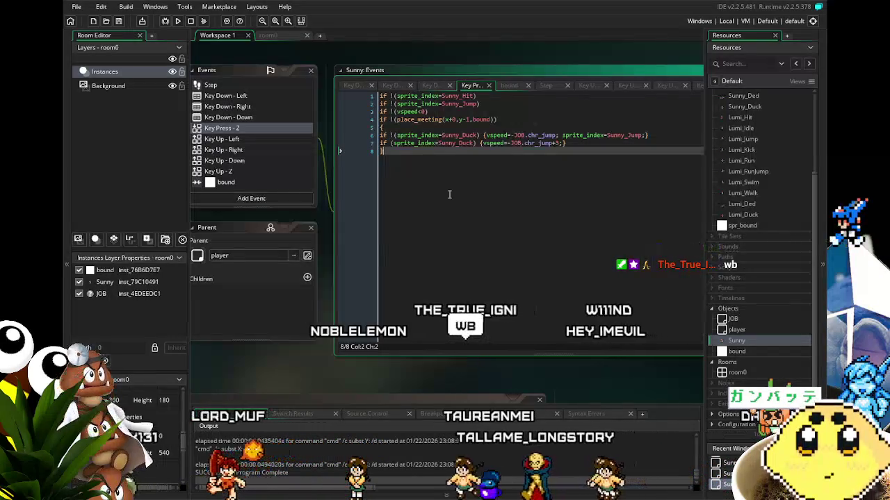
{"action": "left_click_drag", "start_coordinate": [449, 195], "coordinate": [426, 202]}
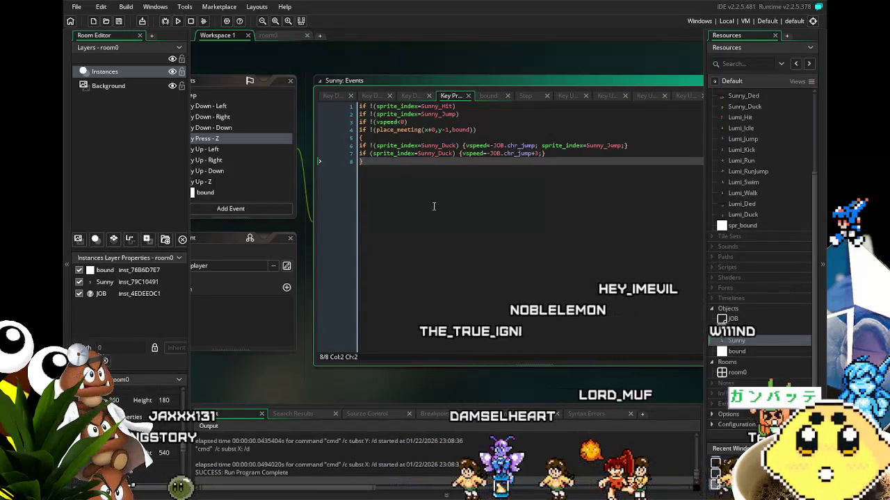
{"action": "mouse_move", "coordinate": [434, 206]}
{"action": "left_mouse_down"}
{"action": "mouse_move", "coordinate": [413, 266]}
{"action": "mouse_move", "coordinate": [407, 251]}
{"action": "mouse_move", "coordinate": [397, 255]}
{"action": "left_mouse_up"}
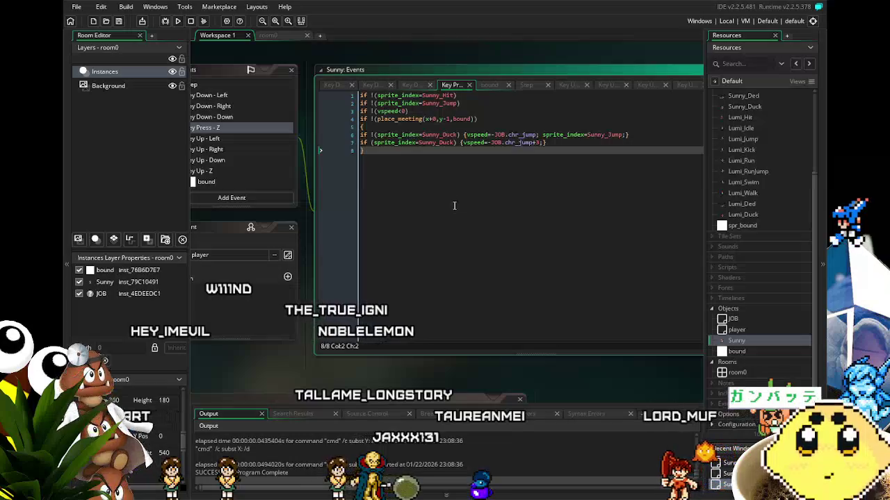
{"action": "mouse_move", "coordinate": [465, 170]}
{"action": "left_mouse_down"}
{"action": "mouse_move", "coordinate": [474, 161]}
{"action": "mouse_move", "coordinate": [439, 203]}
{"action": "left_mouse_up"}
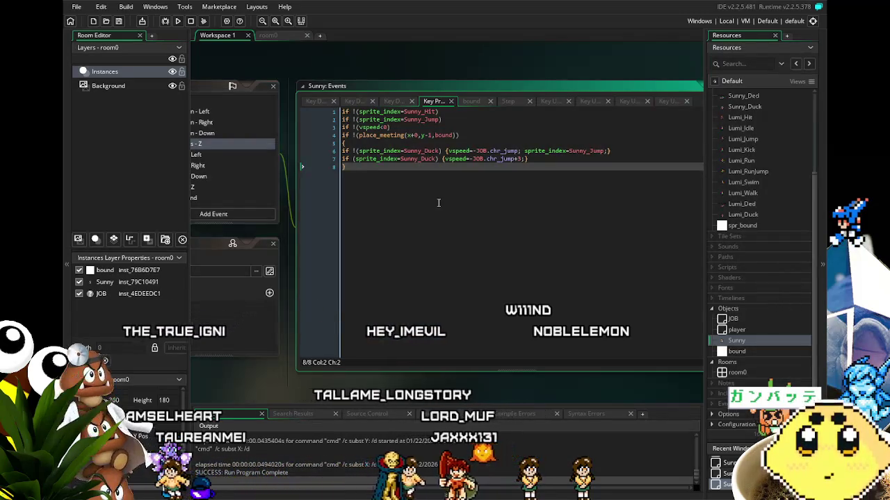
{"action": "left_click_drag", "start_coordinate": [439, 203], "coordinate": [482, 187]}
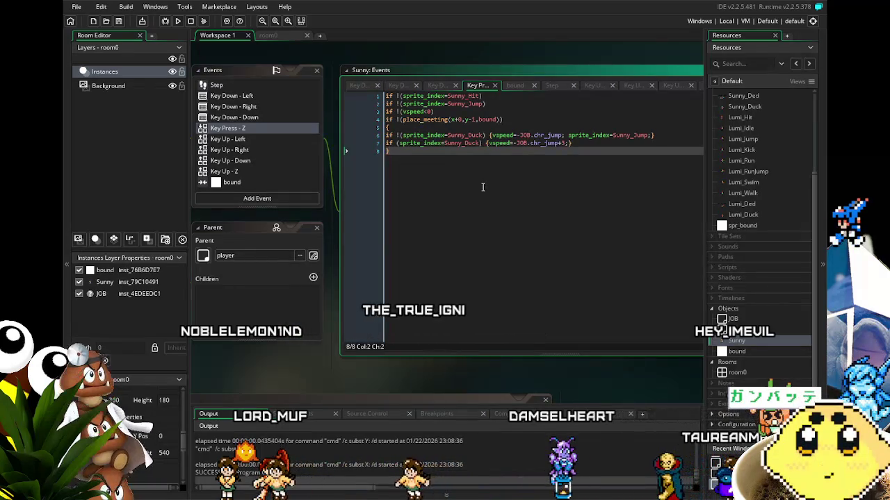
{"action": "left_click_drag", "start_coordinate": [481, 188], "coordinate": [473, 197]}
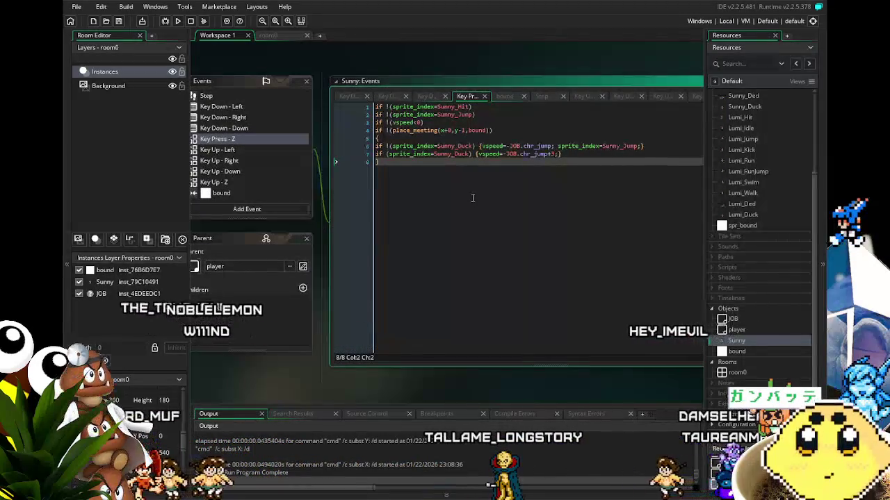
{"action": "scroll", "coordinate": [432, 183], "scroll_direction": "up", "scroll_amount": 1}
{"action": "left_click_drag", "start_coordinate": [455, 234], "coordinate": [440, 219]}
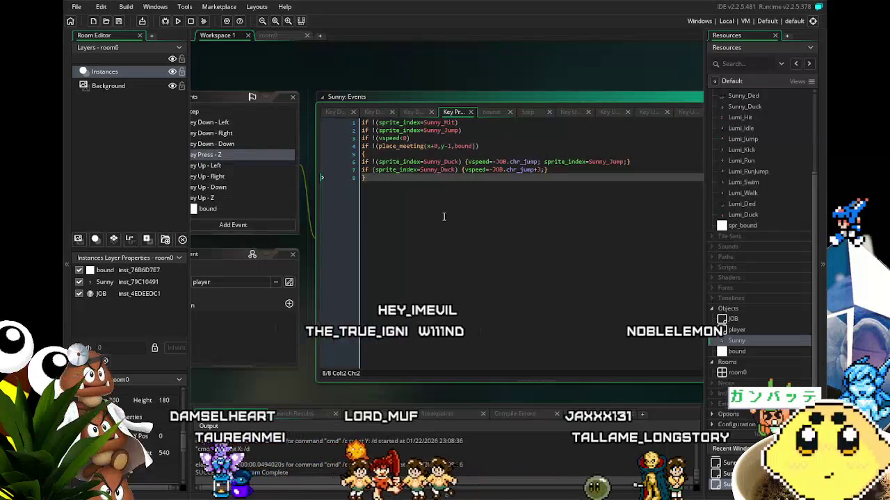
{"action": "left_click_drag", "start_coordinate": [444, 217], "coordinate": [492, 202]}
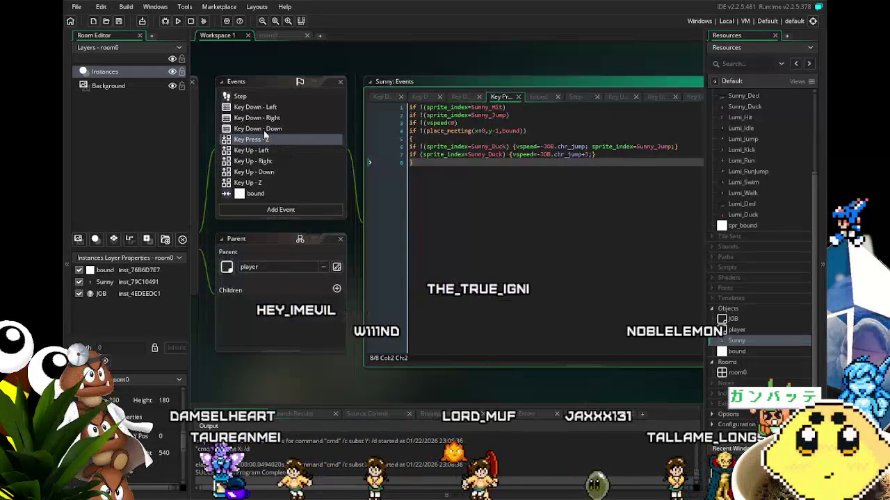
Step: Browse Sunny's Left, Right, Down and Z event code, ending on Key Down - Left's line 15
{"action": "left_click", "coordinate": [277, 107]}
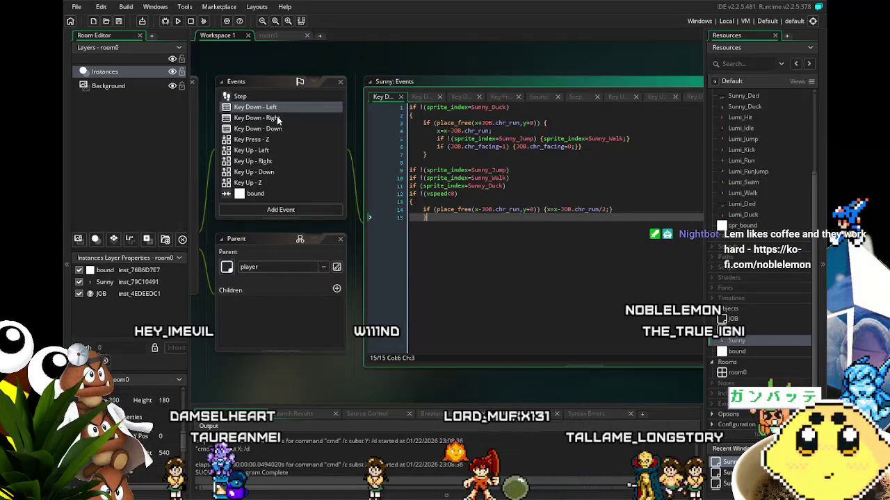
{"action": "left_click", "coordinate": [277, 119]}
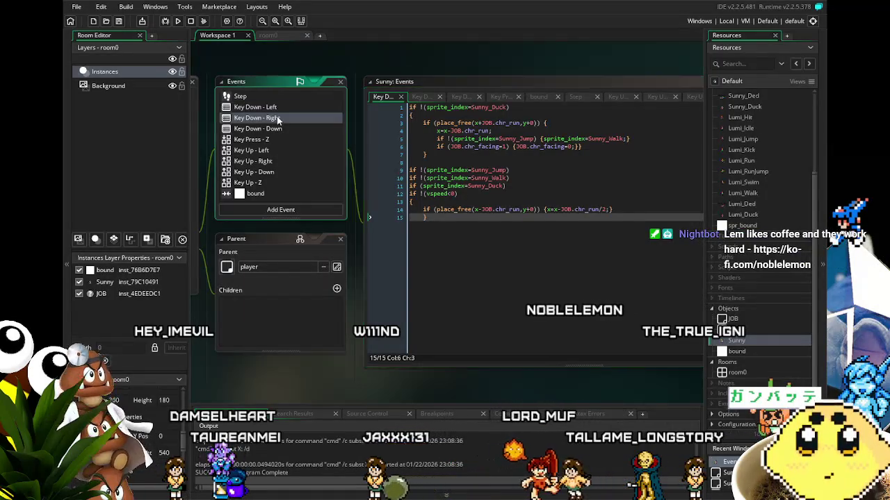
{"action": "left_click", "coordinate": [277, 109]}
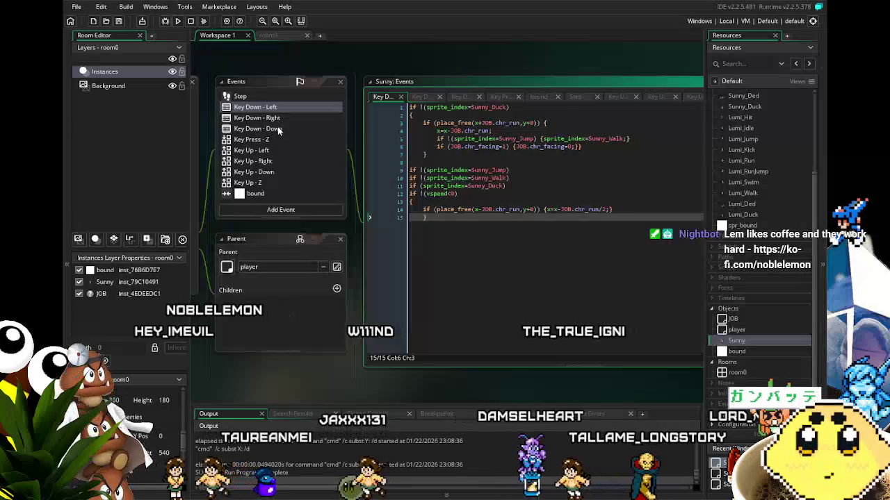
{"action": "left_click", "coordinate": [273, 119]}
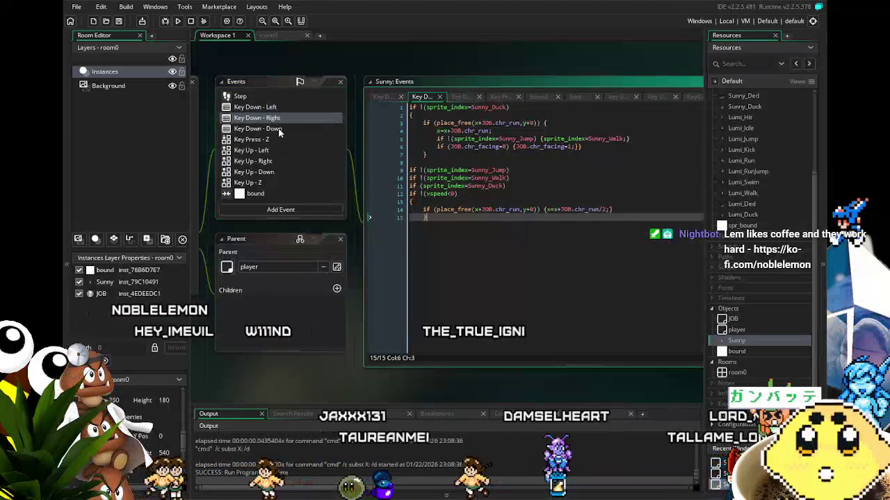
{"action": "left_click", "coordinate": [280, 131]}
{"action": "left_click", "coordinate": [284, 139]}
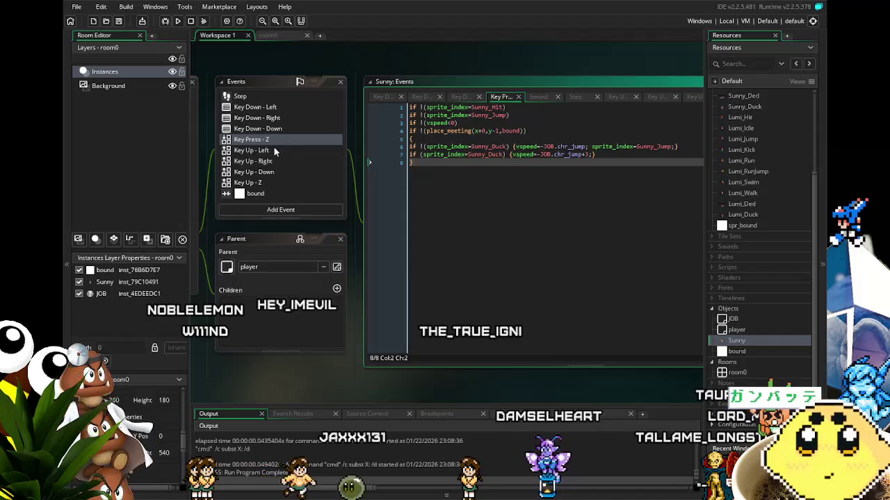
{"action": "left_click", "coordinate": [274, 142]}
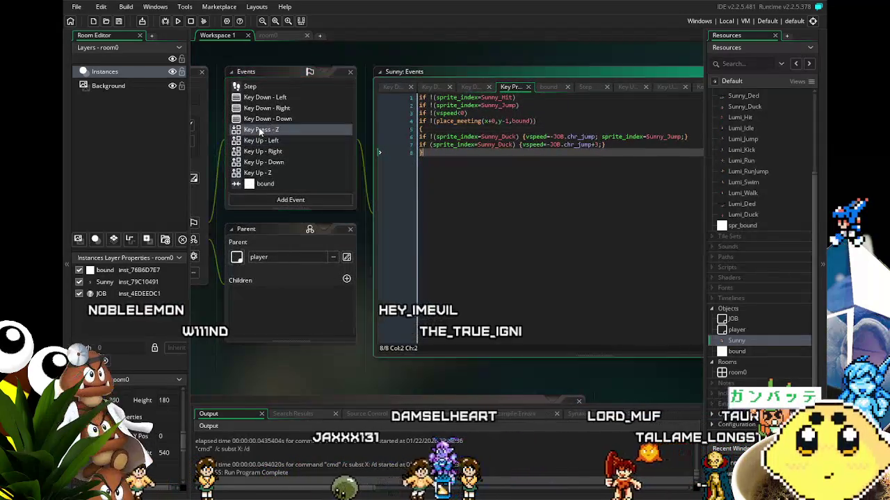
{"action": "left_click", "coordinate": [275, 118]}
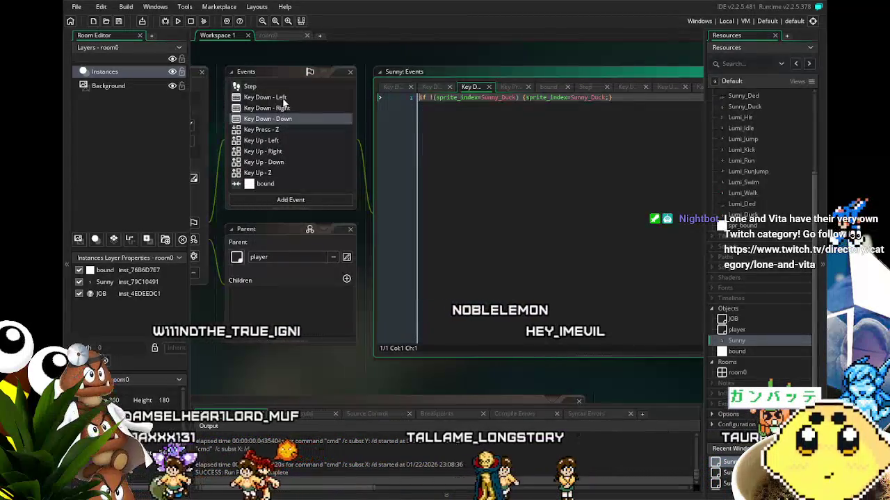
{"action": "left_click", "coordinate": [283, 98]}
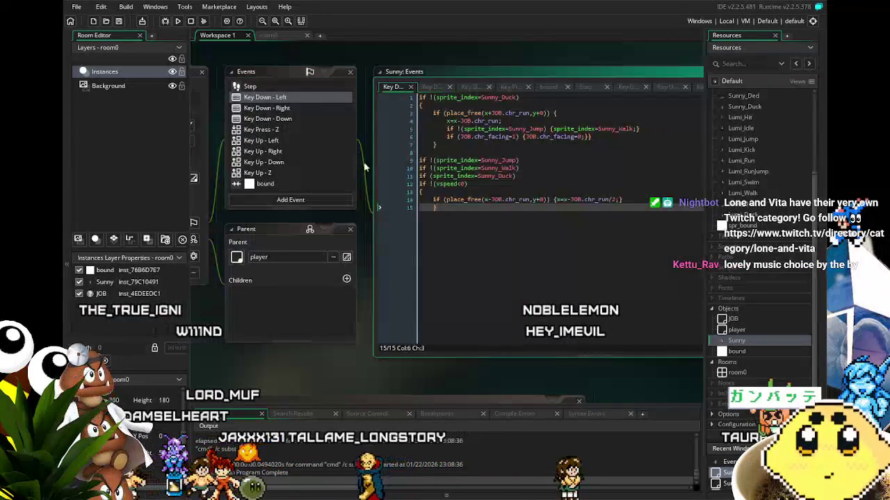
{"action": "left_click", "coordinate": [420, 214]}
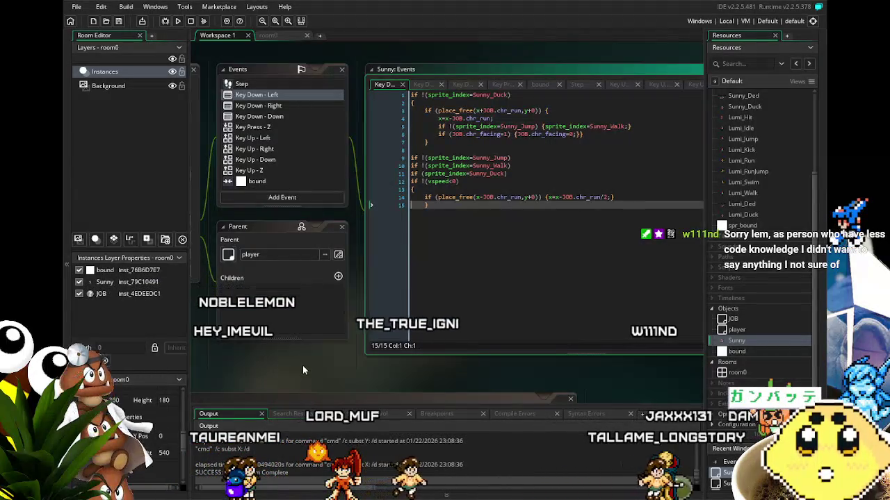
{"action": "left_click_drag", "start_coordinate": [304, 368], "coordinate": [292, 371]}
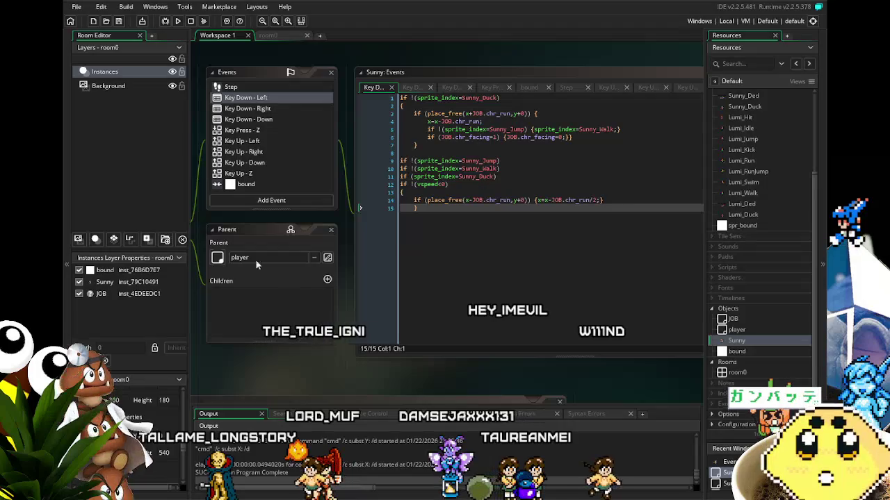
Step: Make Key Down - Down set sprite_index to Sunny_Duck when it isn't already
{"action": "left_click", "coordinate": [249, 130]}
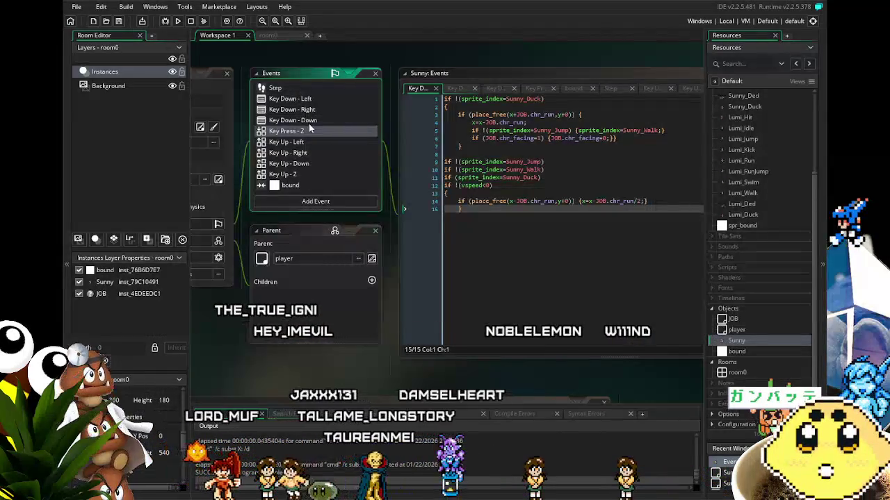
{"action": "double_click", "coordinate": [306, 121]}
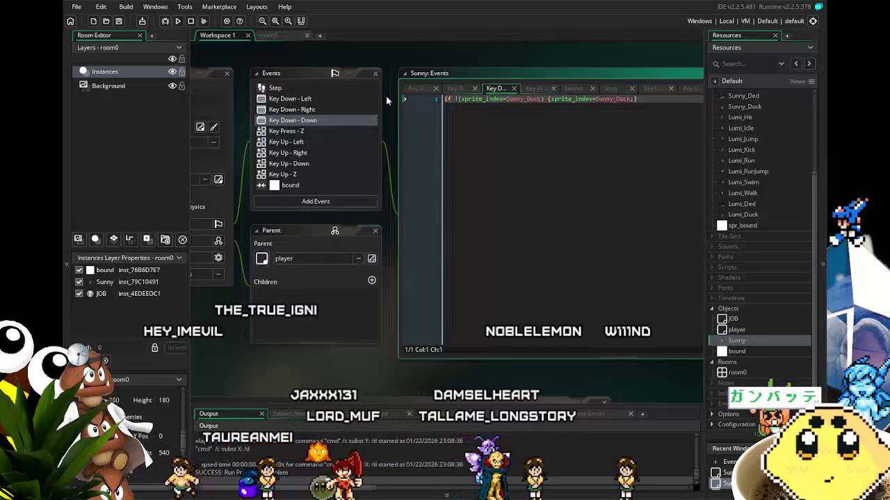
{"action": "left_click", "coordinate": [625, 167]}
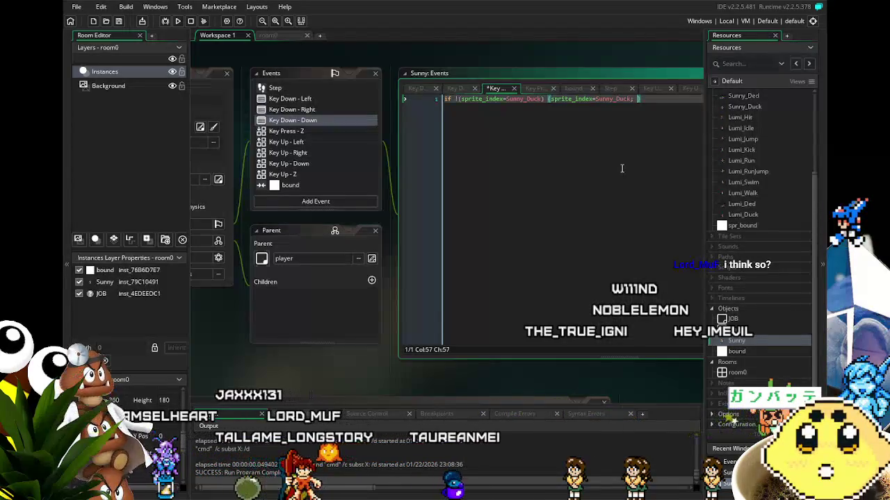
{"action": "scroll", "coordinate": [327, 93], "scroll_direction": "up", "scroll_amount": 1}
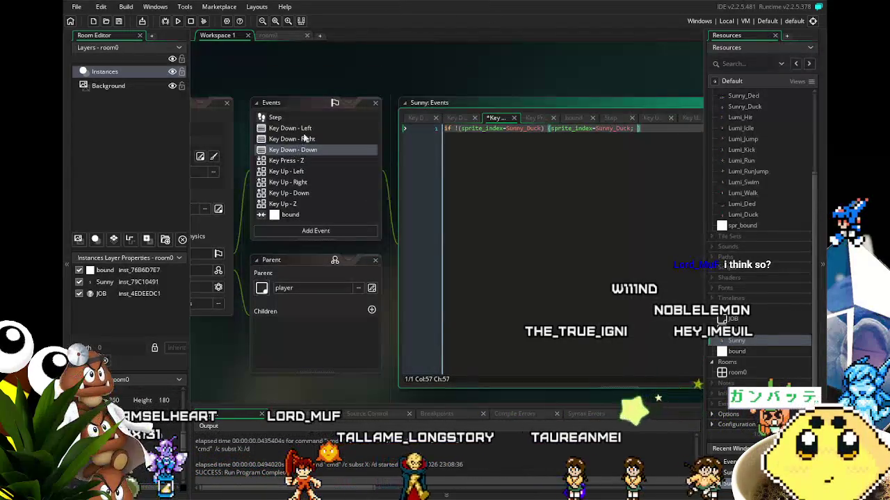
{"action": "left_click", "coordinate": [306, 128]}
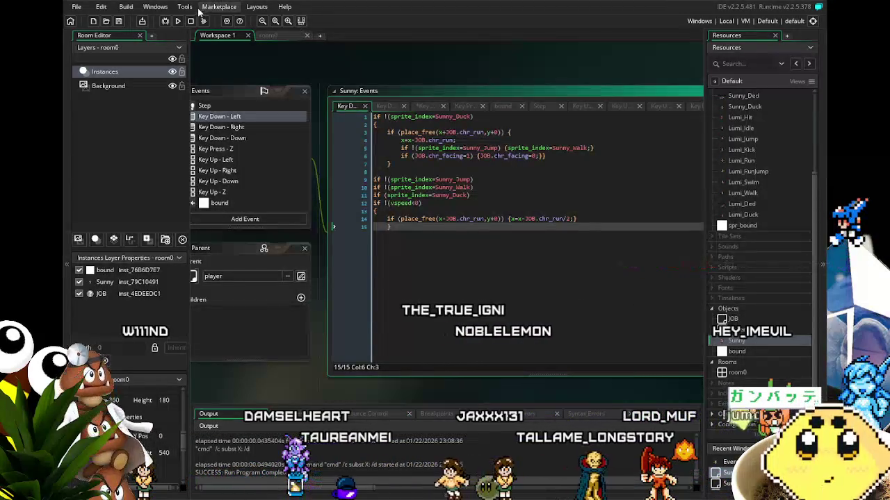
Step: Run the game to test the half-speed ducking left movement, walking Sunny right
{"action": "left_click", "coordinate": [178, 22]}
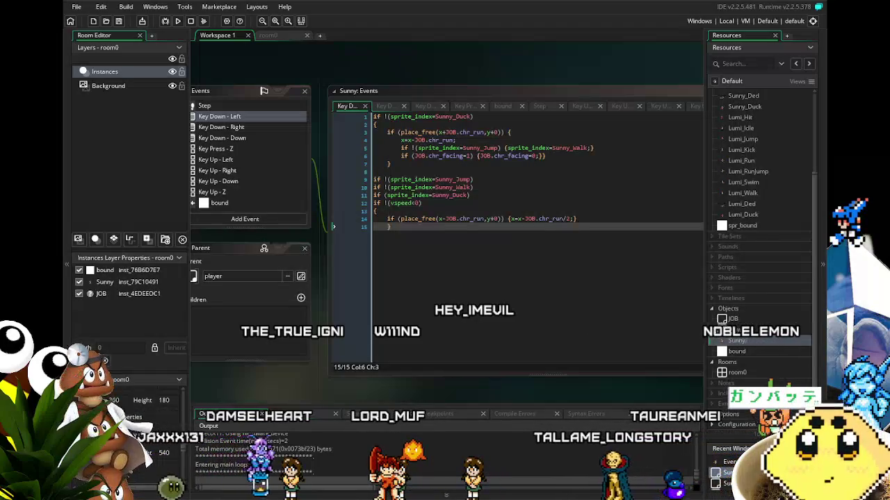
{"action": "key", "text": "Right"}
Step: Run Sunny left and right and jump with Z, steering in mid-air
{"action": "key", "text": "z"}
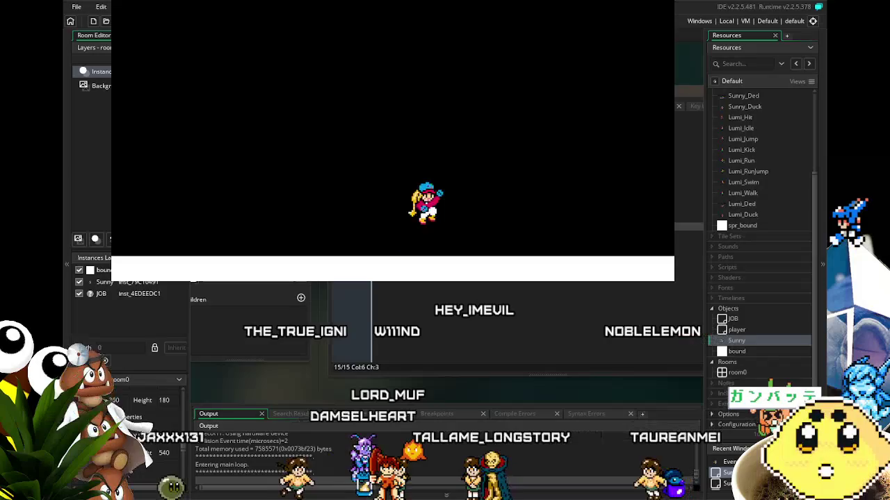
{"action": "key", "text": "Left"}
{"action": "key", "text": "z"}
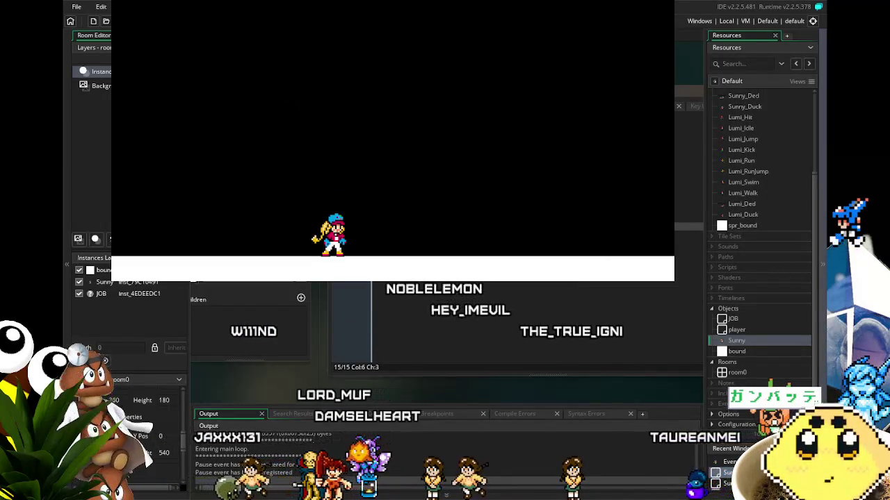
{"action": "key", "text": "Left"}
{"action": "key", "text": "z"}
{"action": "key", "text": "Right"}
{"action": "key", "text": "z"}
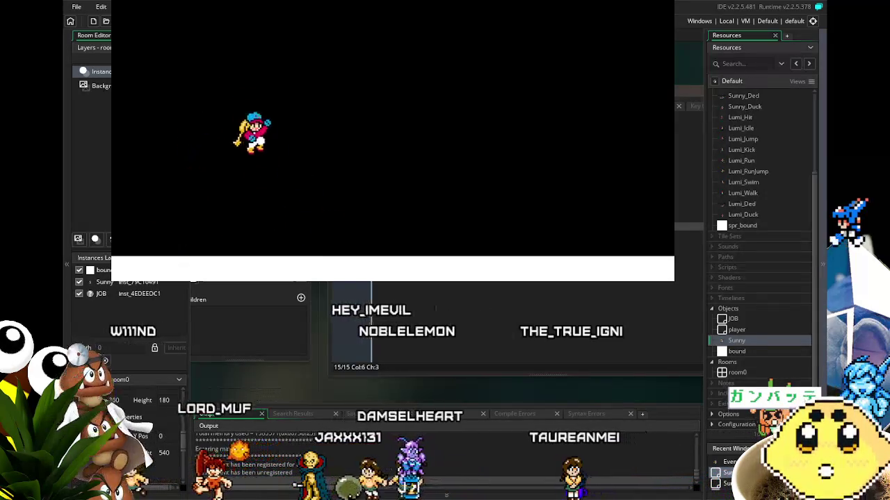
{"action": "key", "text": "Left"}
{"action": "key", "text": "z"}
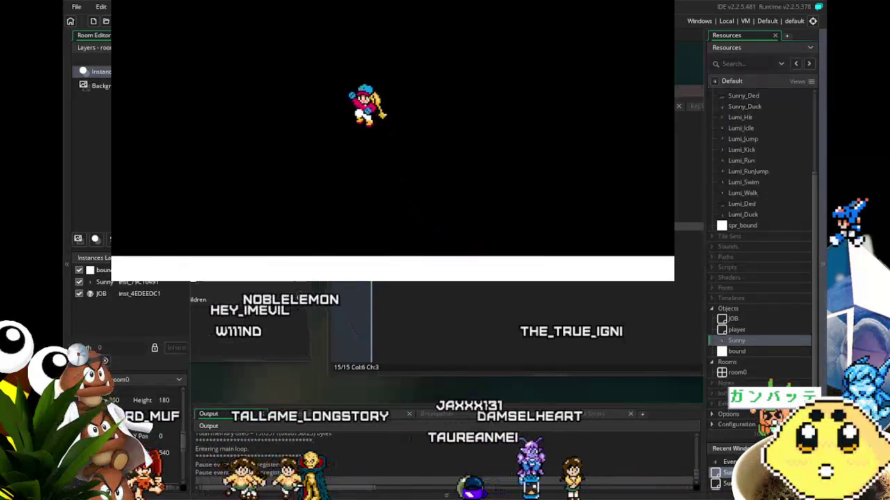
{"action": "key", "text": "Right"}
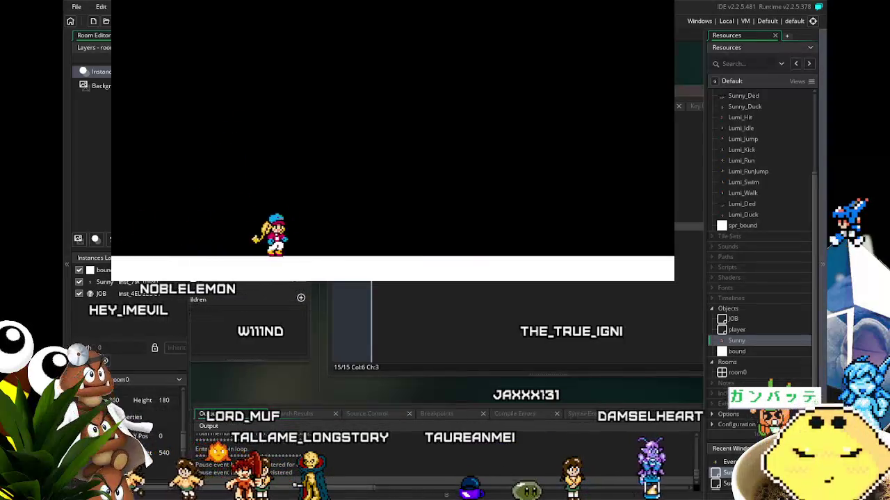
{"action": "key", "text": "Left"}
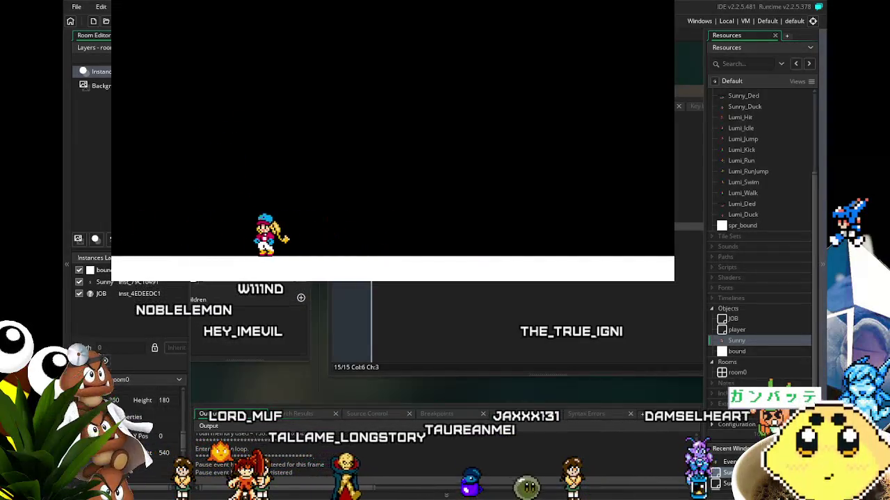
{"action": "key", "text": "Left"}
{"action": "key", "text": "z"}
{"action": "key", "text": "Right"}
{"action": "key", "text": "Right"}
{"action": "key", "text": "Left"}
{"action": "key", "text": "z"}
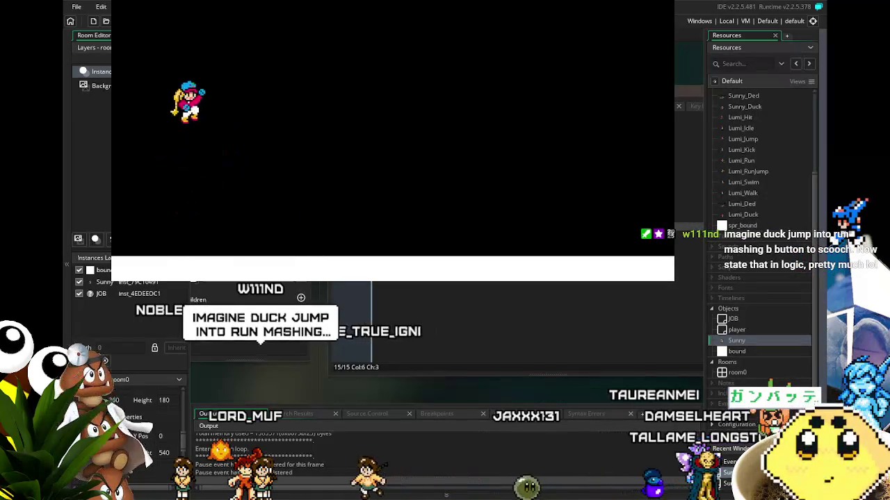
{"action": "key", "text": "Right"}
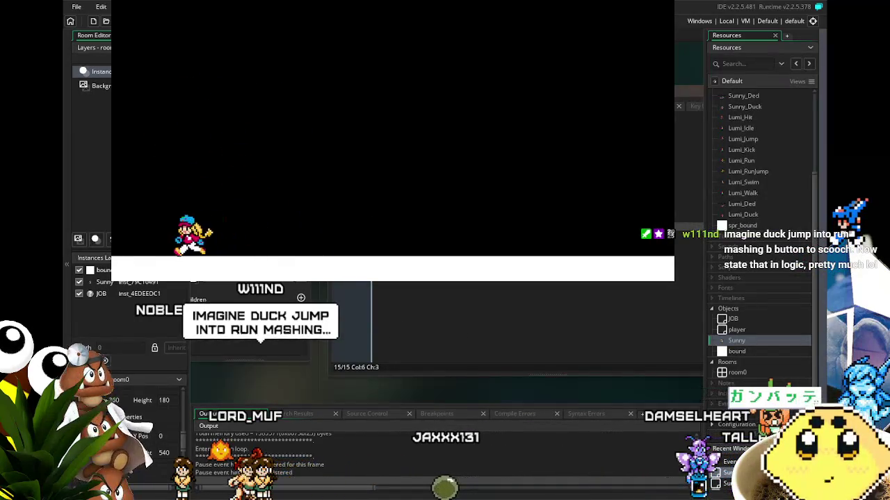
{"action": "key", "text": "Right"}
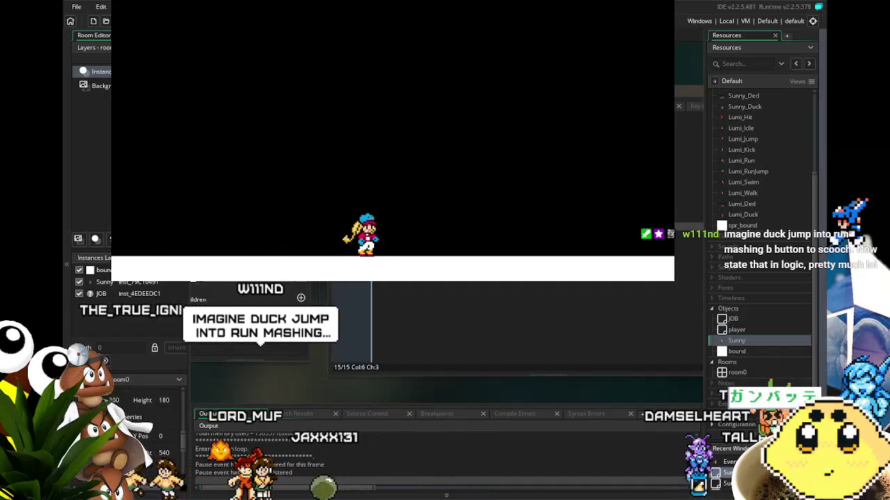
{"action": "key", "text": "Left"}
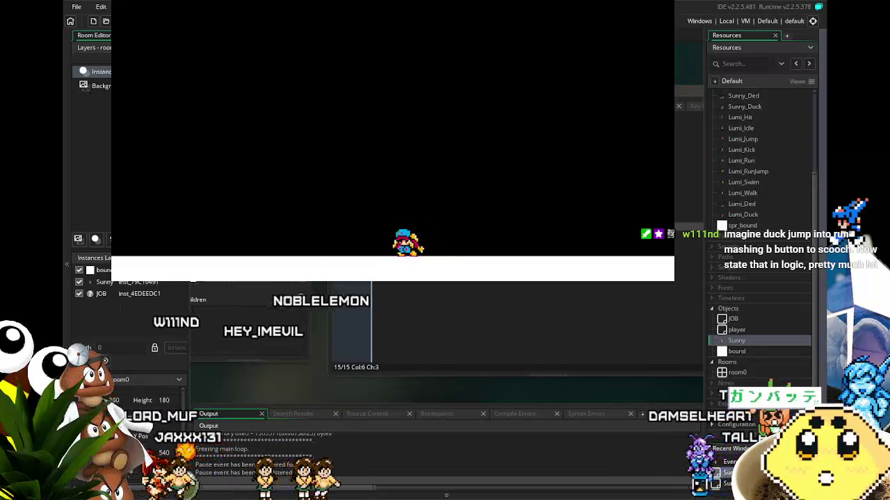
Step: Test jumping with Space while drifting left and right in mid-air
{"action": "key", "text": "Left"}
{"action": "key", "text": "Right"}
{"action": "key", "text": "space"}
{"action": "key", "text": "space"}
{"action": "key", "text": "Left"}
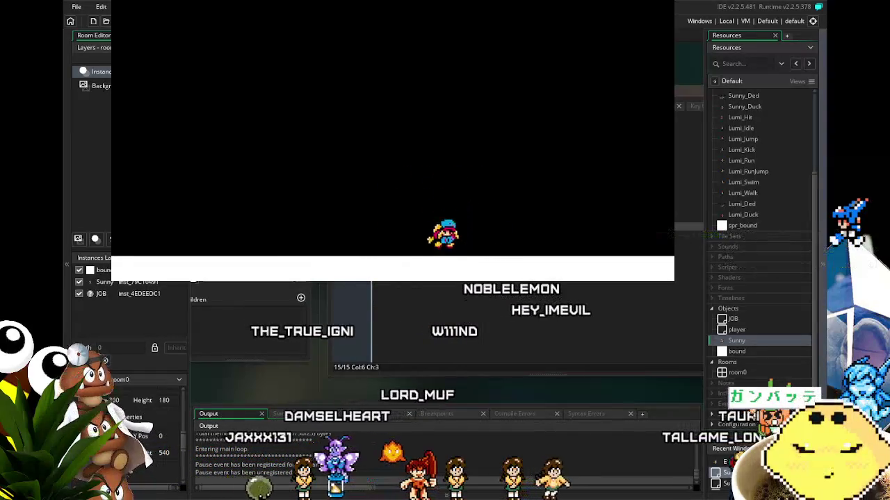
{"action": "key", "text": "space"}
{"action": "key", "text": "Left"}
{"action": "key", "text": "Right"}
{"action": "key", "text": "space"}
{"action": "key", "text": "space"}
{"action": "key", "text": "Left"}
{"action": "key", "text": "space"}
{"action": "key", "text": "Right"}
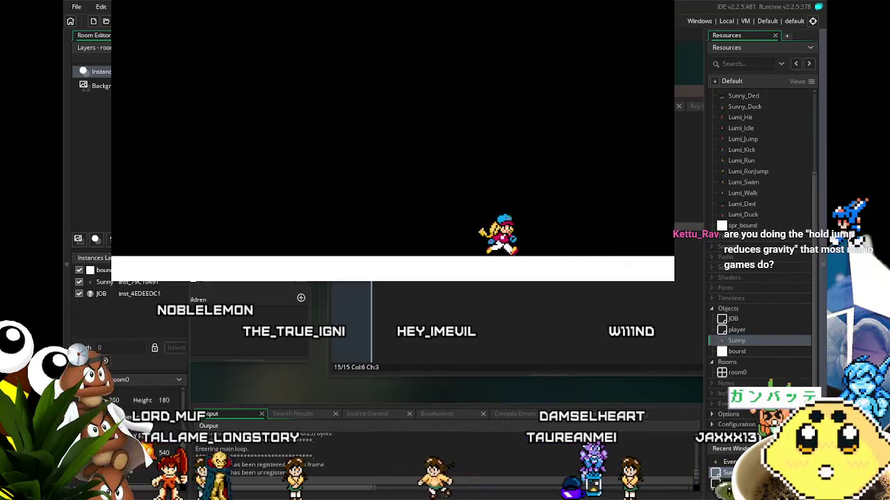
{"action": "key", "text": "Right"}
{"action": "key", "text": "Left"}
{"action": "key", "text": "space"}
{"action": "key", "text": "space"}
{"action": "key", "text": "Right"}
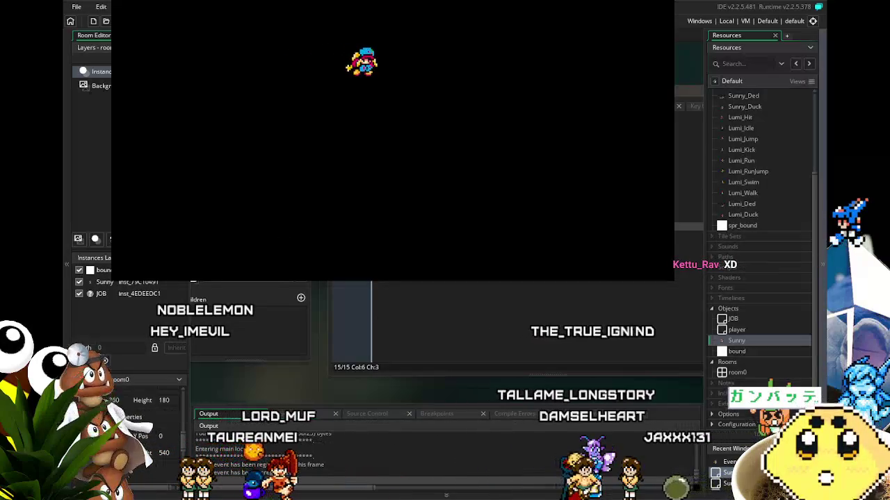
{"action": "key", "text": "space"}
{"action": "key", "text": "Right"}
{"action": "key", "text": "Left"}
{"action": "key", "text": "space"}
{"action": "key", "text": "Right"}
{"action": "key", "text": "Left"}
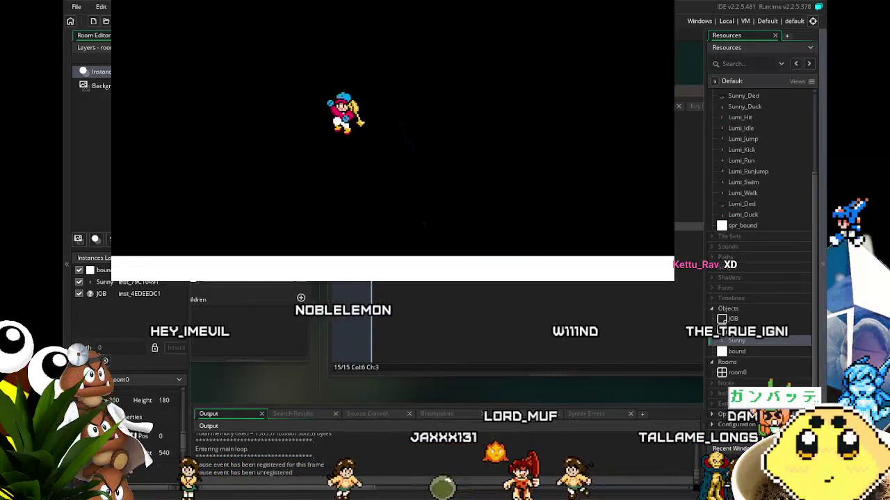
{"action": "key", "text": "space"}
{"action": "key", "text": "Right"}
{"action": "key", "text": "space"}
{"action": "key", "text": "Left"}
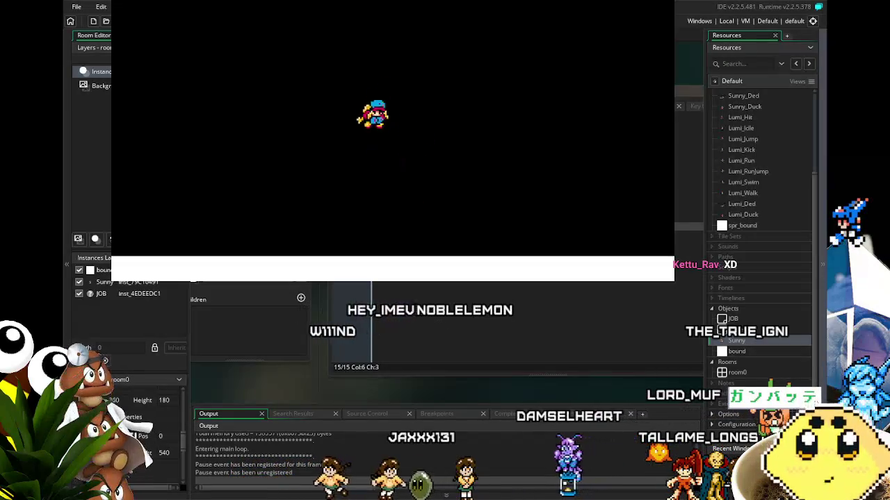
{"action": "key", "text": "Left"}
{"action": "key", "text": "space"}
{"action": "key", "text": "Left"}
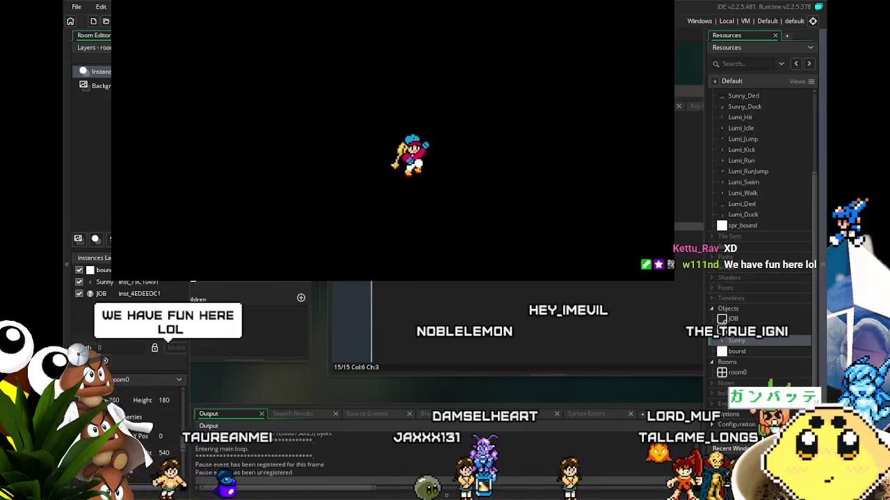
{"action": "key", "text": "Right"}
{"action": "key", "text": "space"}
{"action": "key", "text": "Left"}
{"action": "key", "text": "Right"}
{"action": "key", "text": "space"}
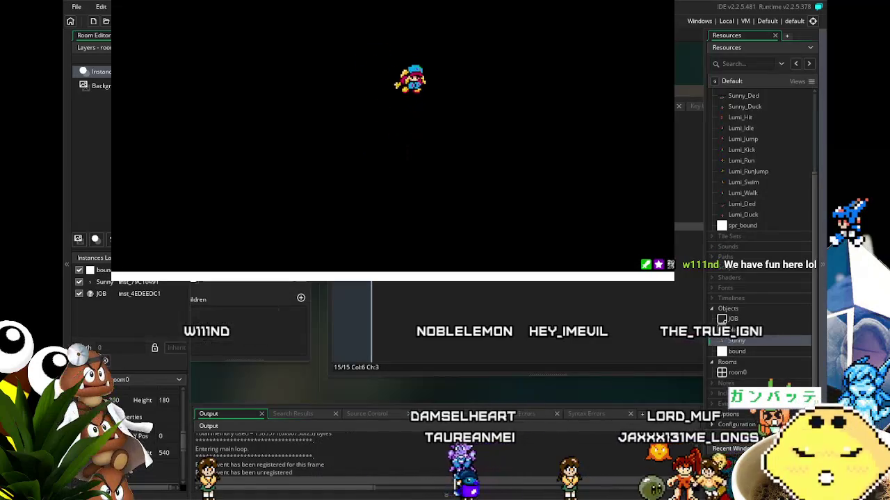
{"action": "key", "text": "Left"}
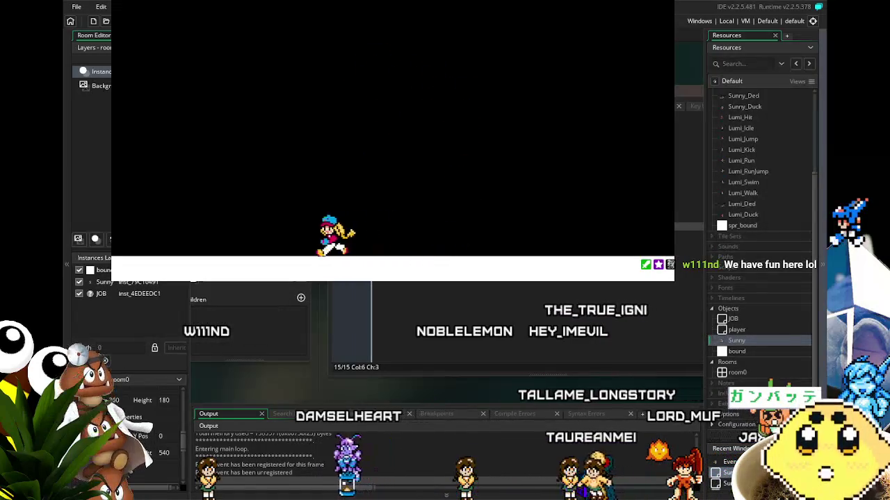
{"action": "key", "text": "Right"}
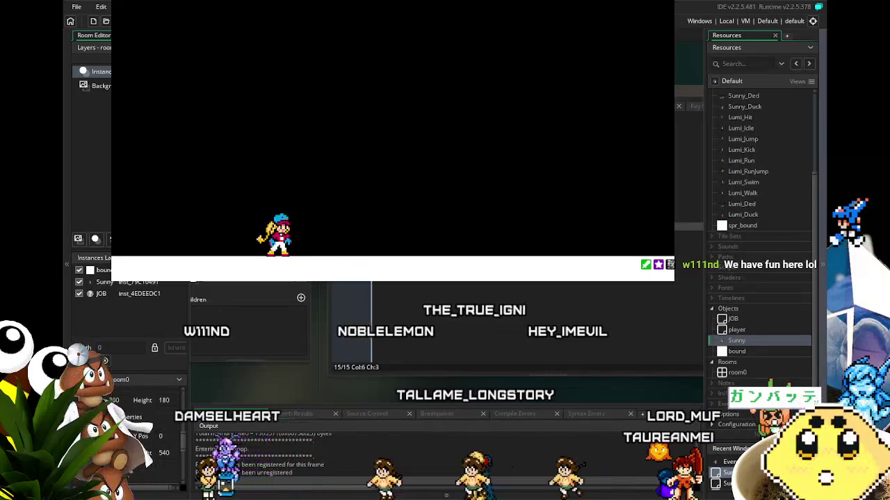
{"action": "key", "text": "space"}
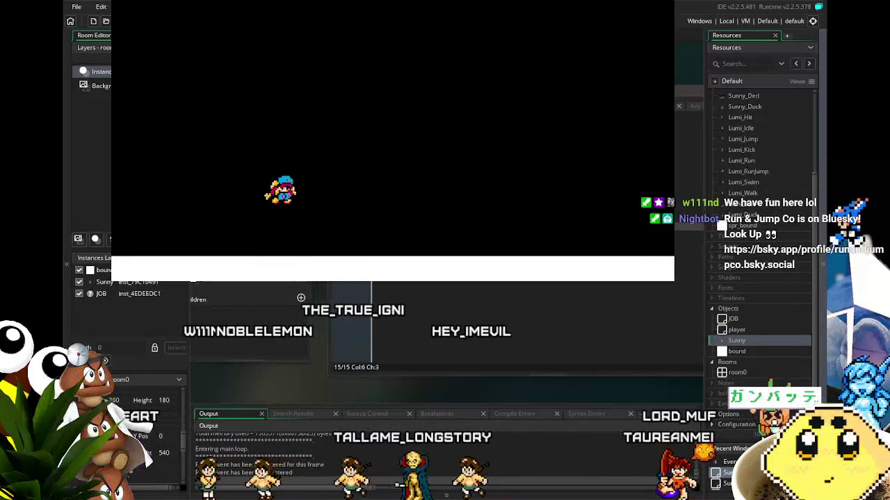
{"action": "key", "text": "Right"}
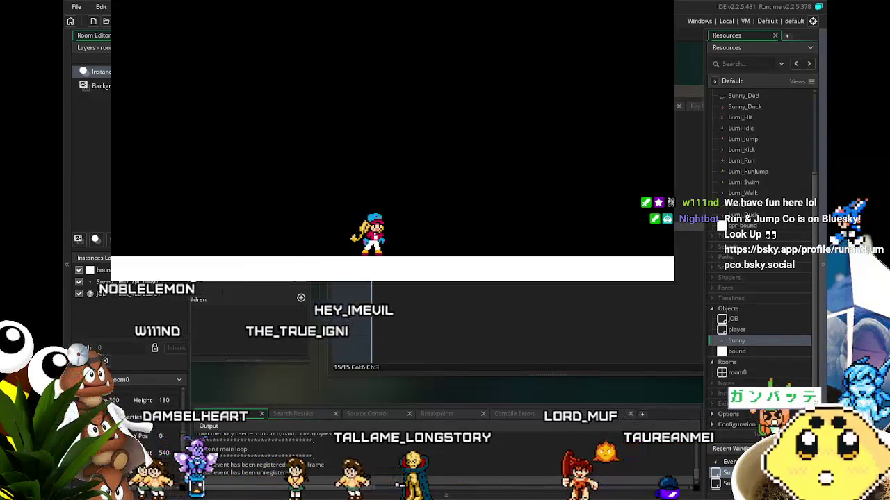
{"action": "key", "text": "space"}
{"action": "key", "text": "space"}
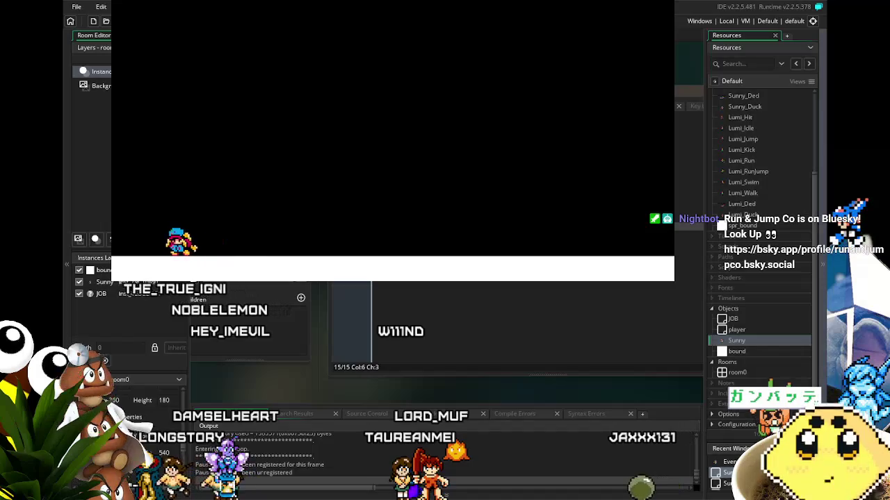
Step: Test quick left-right direction changes and jumps, then close the game with Escape
{"action": "key", "text": "Right"}
{"action": "key", "text": "Left"}
{"action": "key", "text": "Right"}
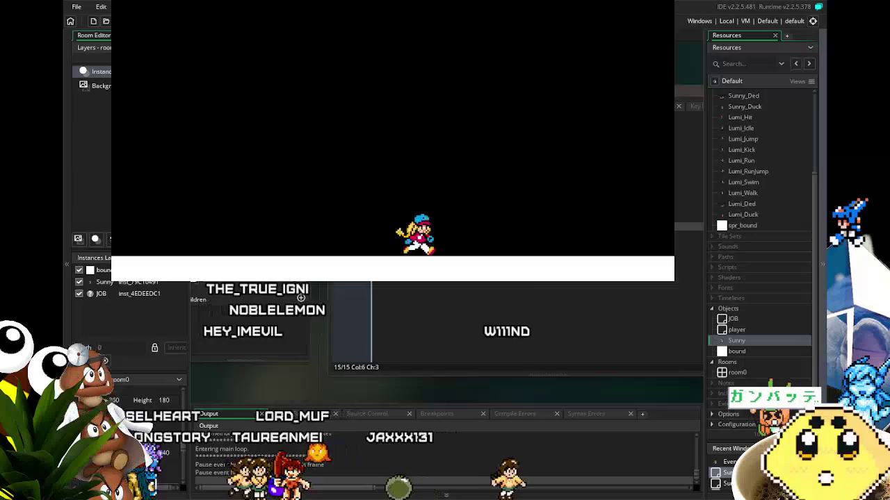
{"action": "key", "text": "Left"}
{"action": "key", "text": "Right"}
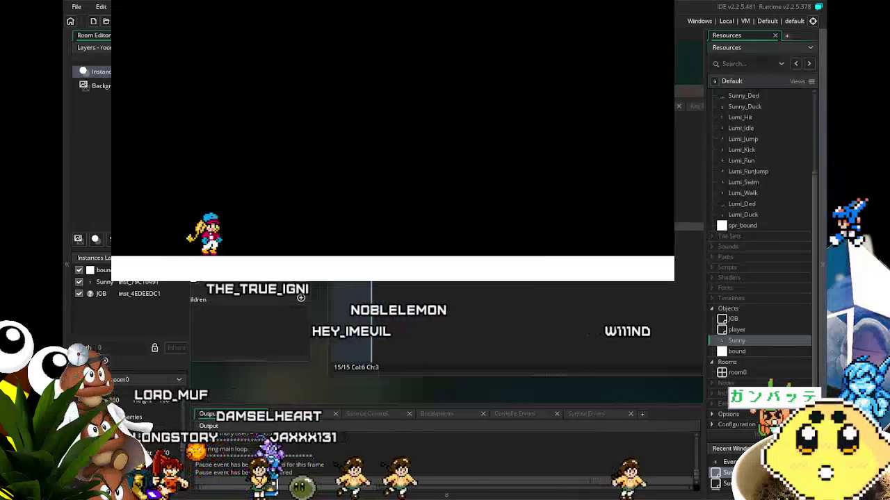
{"action": "key", "text": "Left"}
{"action": "key", "text": "Right"}
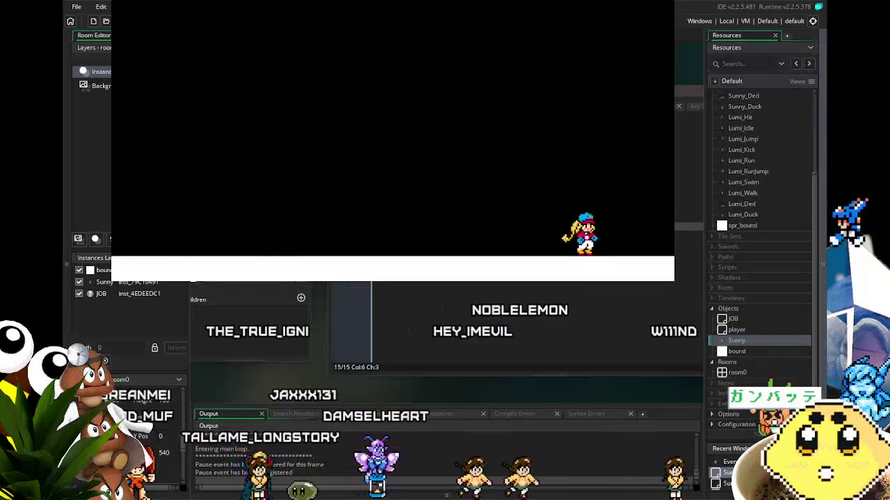
{"action": "key", "text": "Left"}
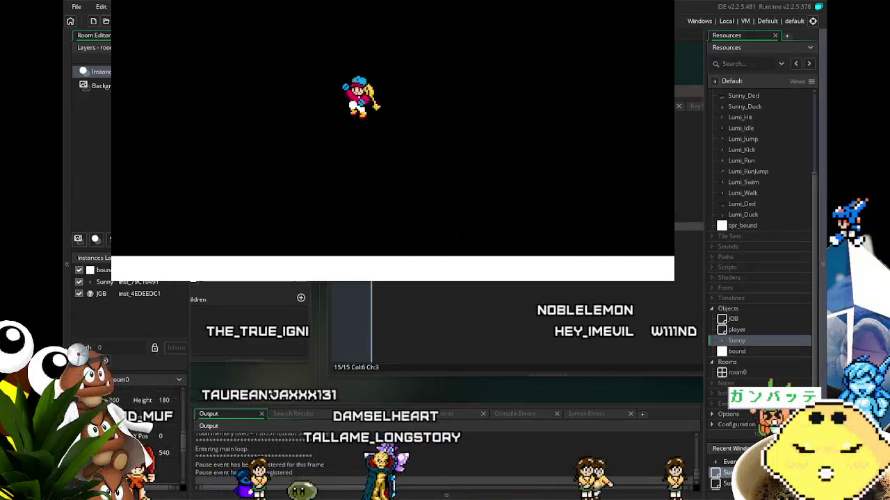
{"action": "key", "text": "Right"}
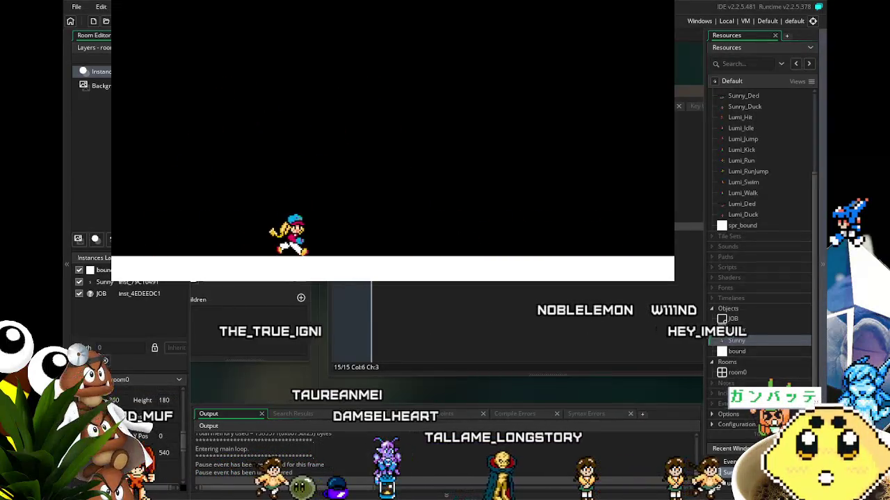
{"action": "key", "text": "space"}
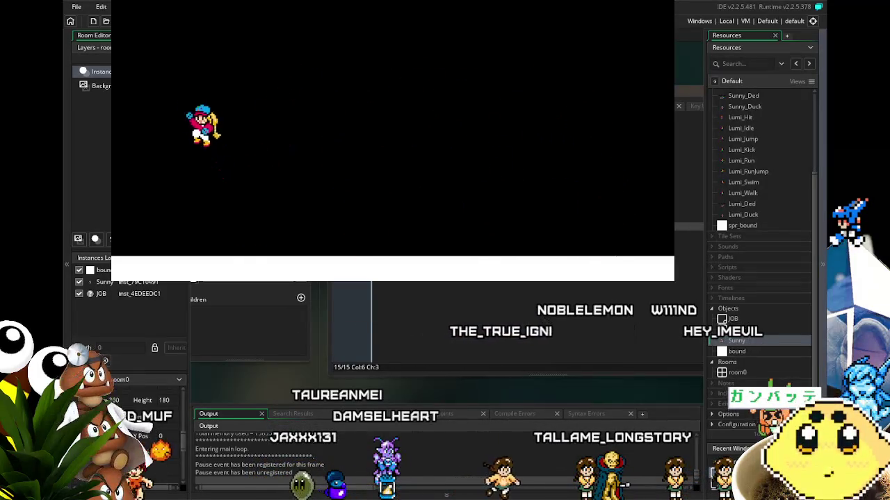
{"action": "key", "text": "Left"}
{"action": "key", "text": "Right"}
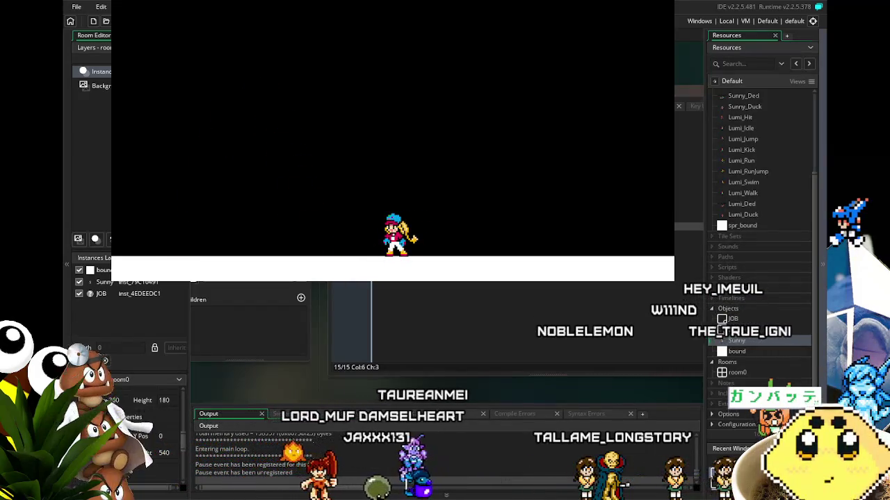
{"action": "key", "text": "Left"}
{"action": "key", "text": "space"}
{"action": "key", "text": "Right"}
{"action": "key", "text": "space"}
{"action": "key", "text": "space"}
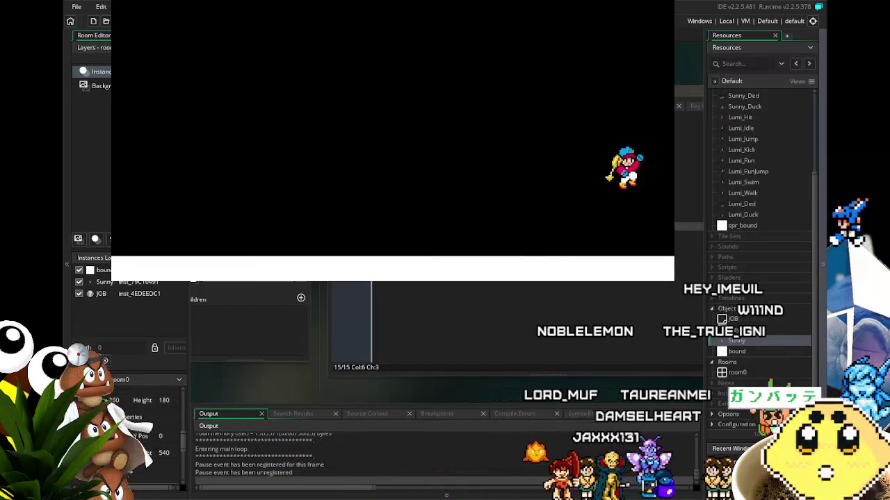
{"action": "key", "text": "Left"}
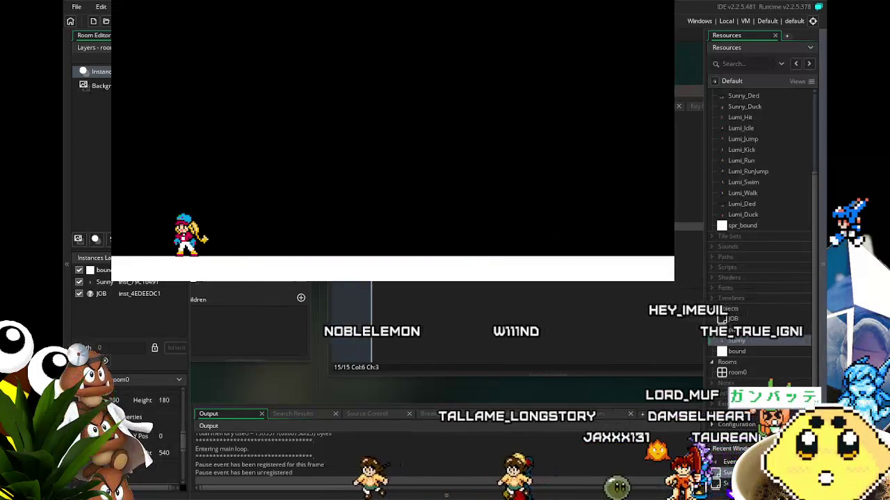
{"action": "key", "text": "Escape"}
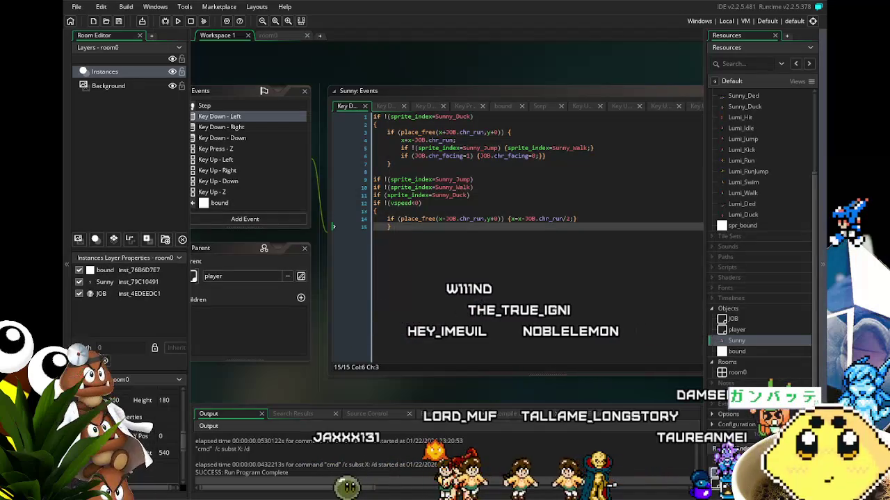
Step: Scroll across the Key Down - Left code to review its JOB.chr_run/2 ducking branch
{"action": "scroll", "coordinate": [399, 385], "scroll_direction": "right", "scroll_amount": 1}
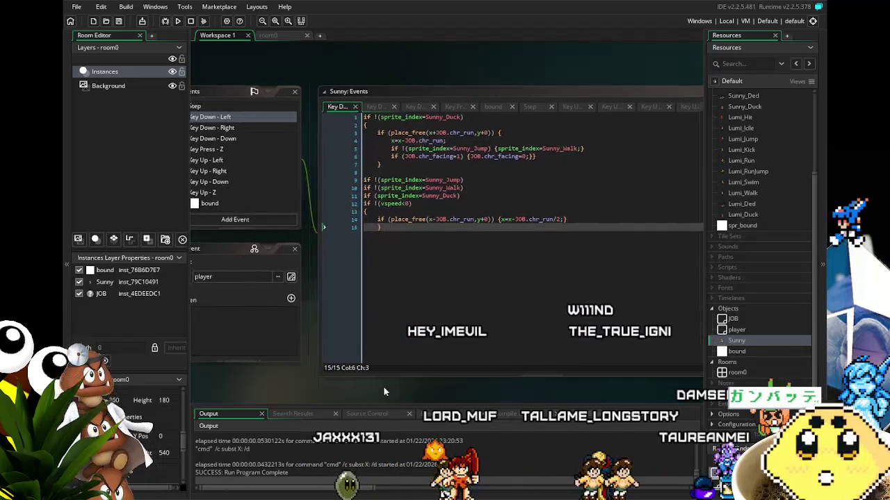
{"action": "scroll", "coordinate": [391, 387], "scroll_direction": "left", "scroll_amount": 1}
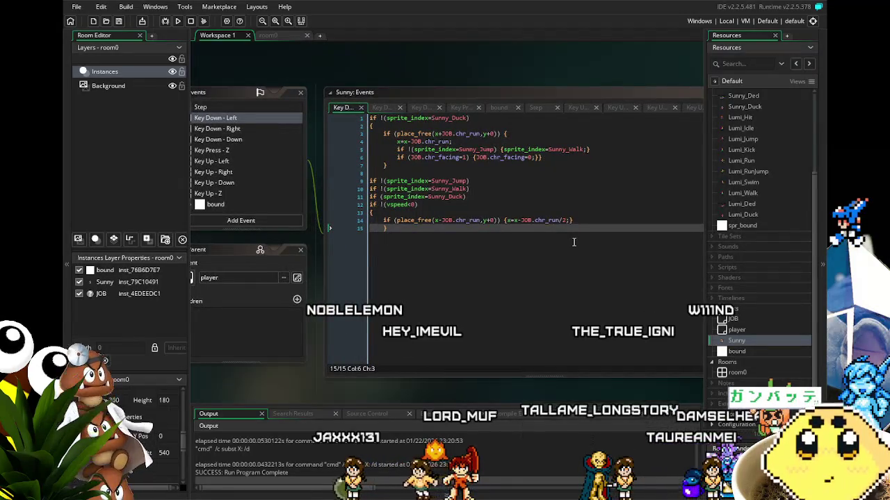
{"action": "scroll", "coordinate": [575, 242], "scroll_direction": "left", "scroll_amount": 2}
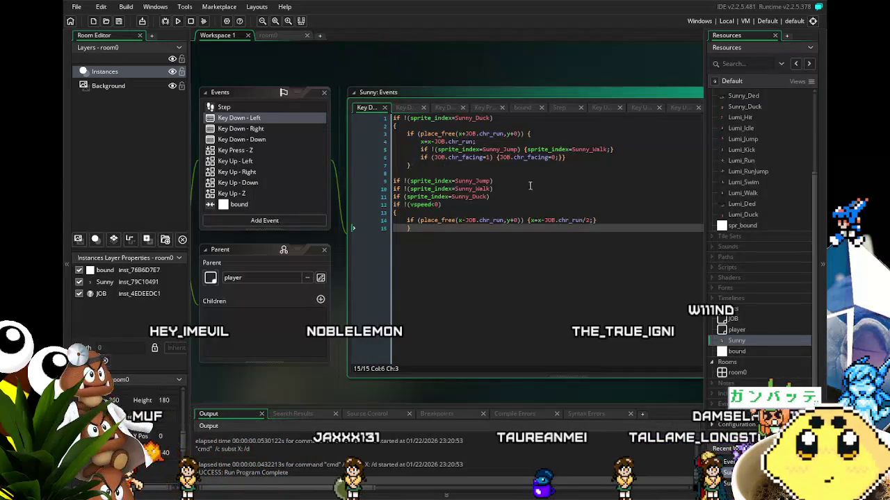
Step: Comment out lines 9–15 of the Key Down - Left code with Ctrl+K
{"action": "left_click_drag", "start_coordinate": [482, 233], "coordinate": [379, 179]}
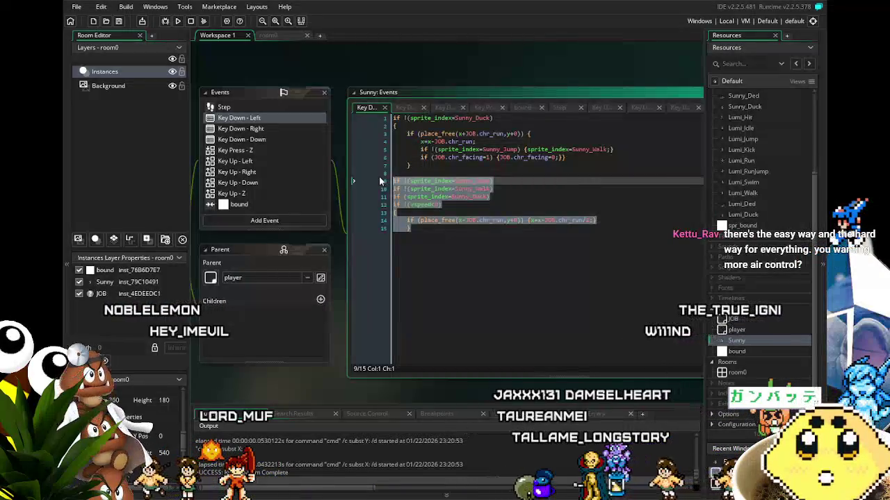
{"action": "key", "text": "ctrl+k"}
{"action": "left_click", "coordinate": [465, 310]}
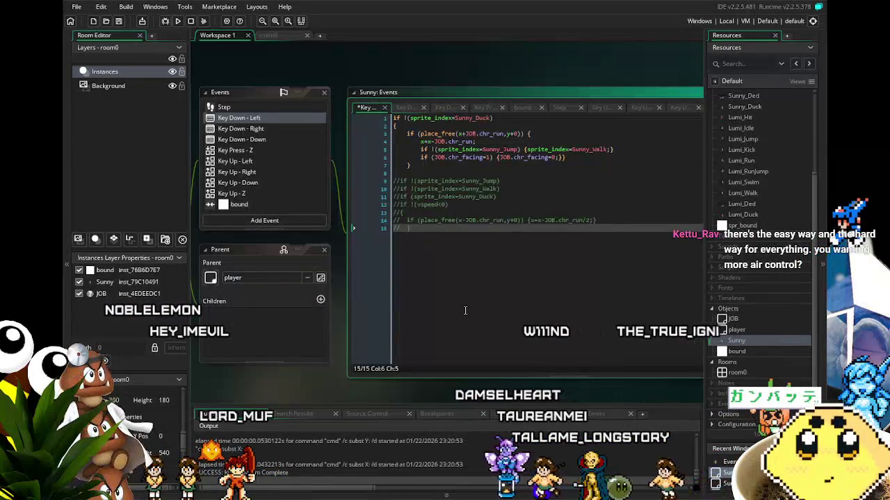
{"action": "left_click_drag", "start_coordinate": [493, 309], "coordinate": [510, 316]}
Step: Comment out lines 9–15 of the Key Down - Right code the same way
{"action": "left_click", "coordinate": [302, 134]}
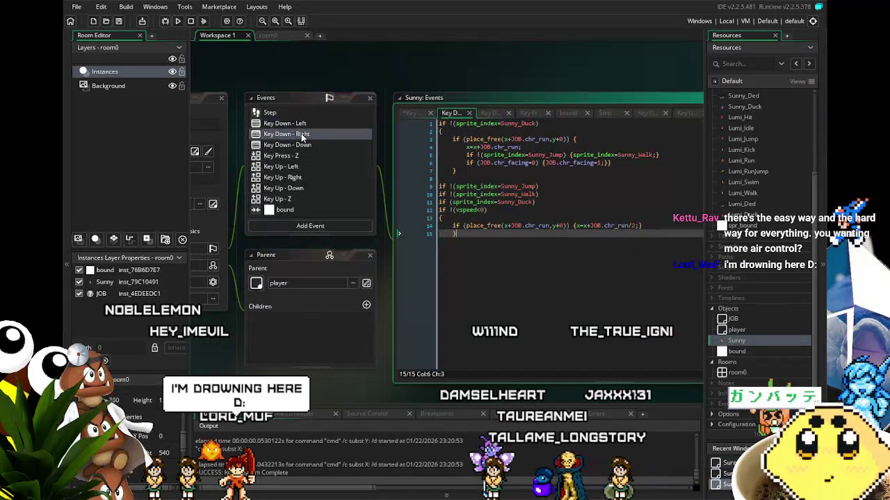
{"action": "mouse_move", "coordinate": [476, 237]}
{"action": "left_mouse_down"}
{"action": "mouse_move", "coordinate": [431, 201]}
{"action": "mouse_move", "coordinate": [383, 188]}
{"action": "left_mouse_up"}
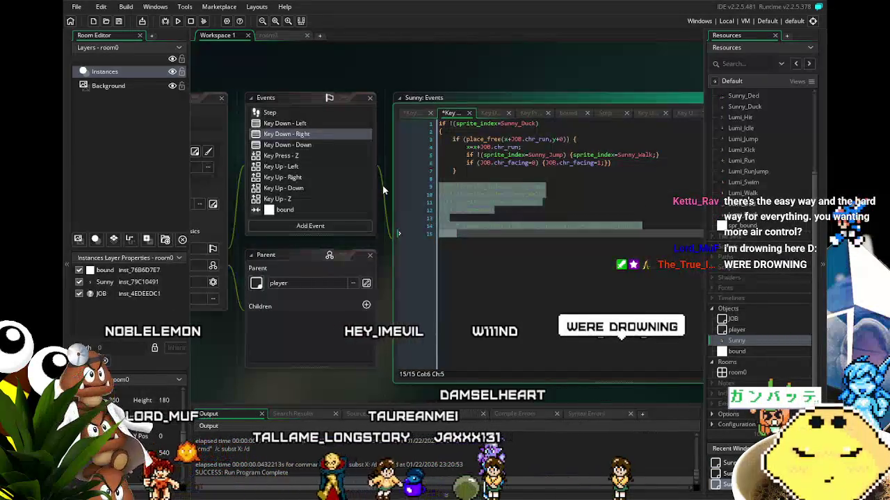
{"action": "key", "text": "ctrl+k"}
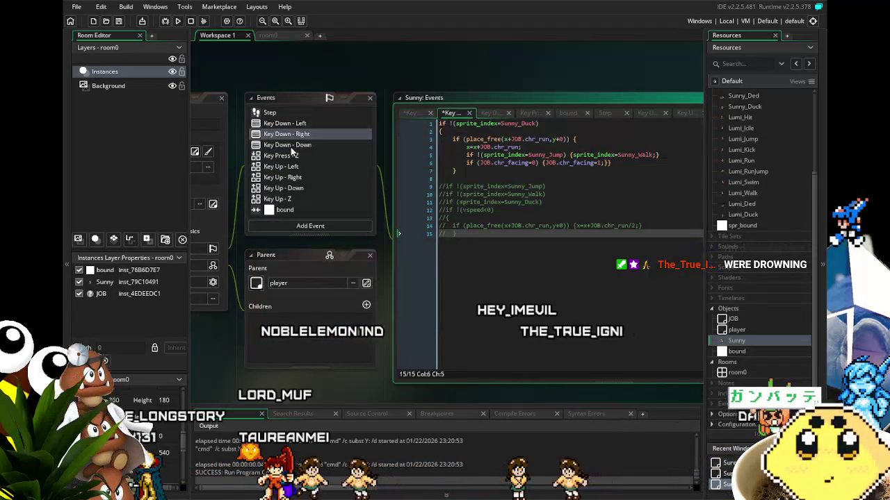
{"action": "left_click", "coordinate": [292, 147]}
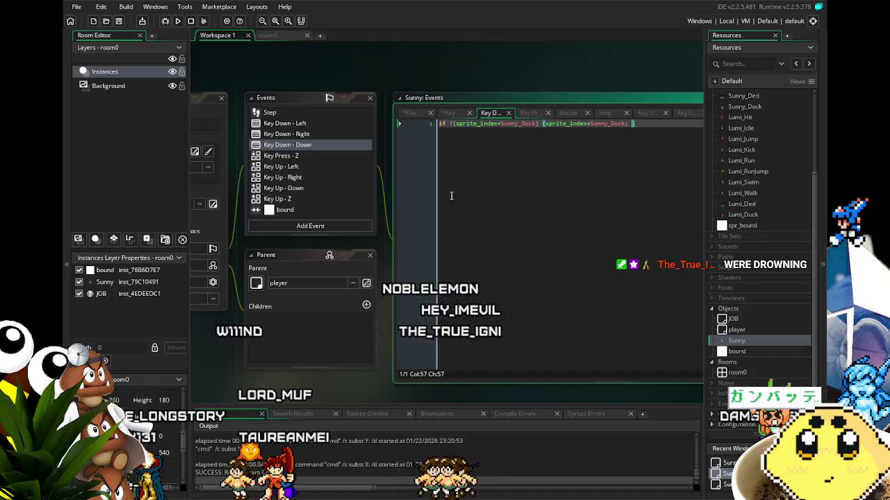
Step: Add JOB.chr_gravity to the duck line, then open the JOB object to check its variables
{"action": "key", "text": "BackSpace"}
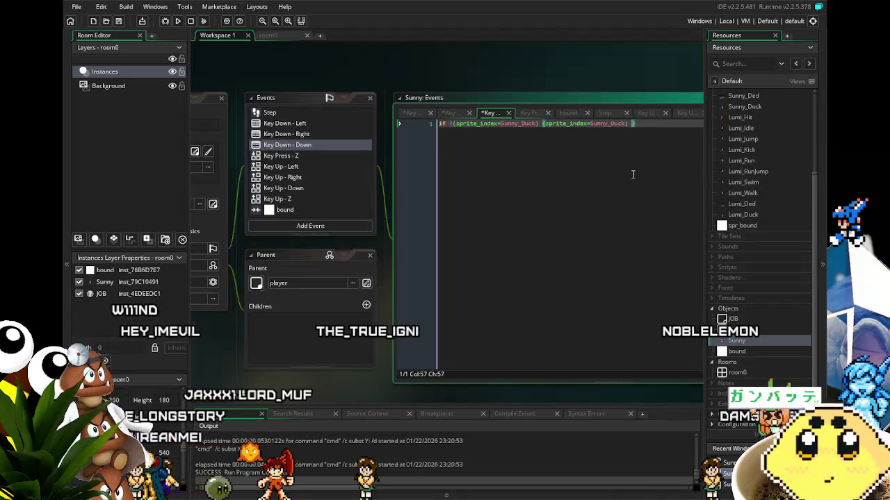
{"action": "type", "text": "JOB.chr_grac"}
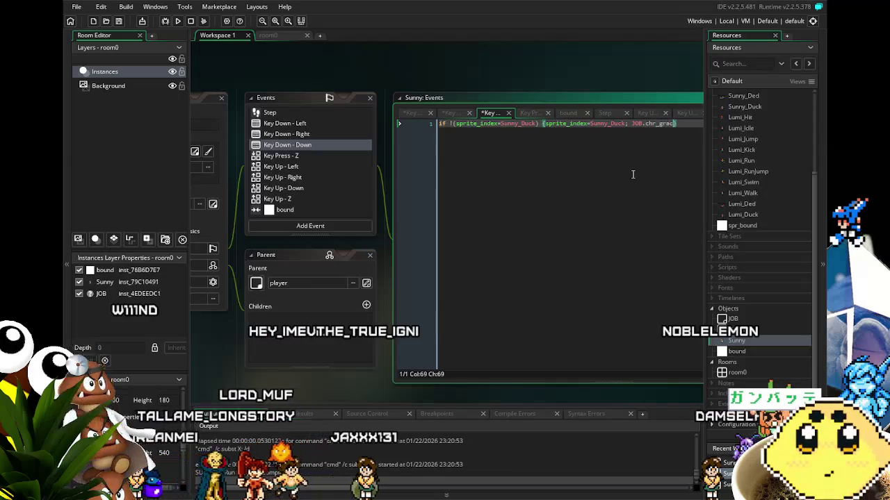
{"action": "key", "text": "BackSpace"}
{"action": "type", "text": "y"}
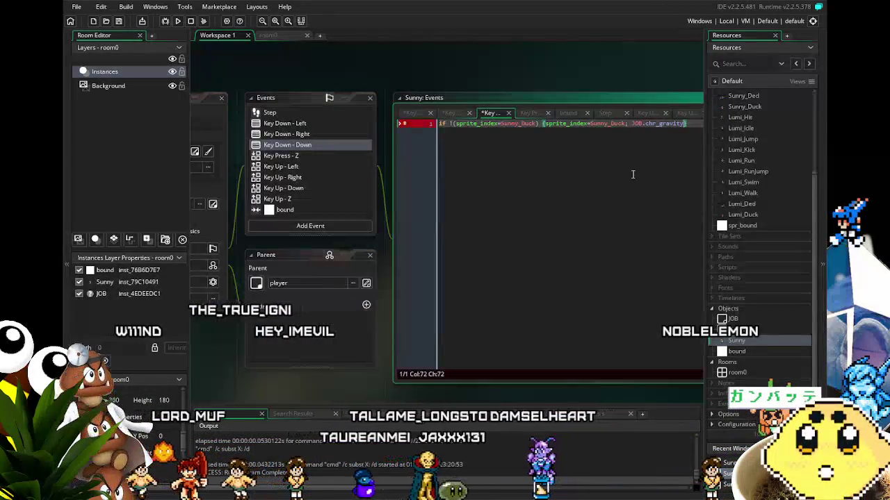
{"action": "double_click", "coordinate": [733, 319]}
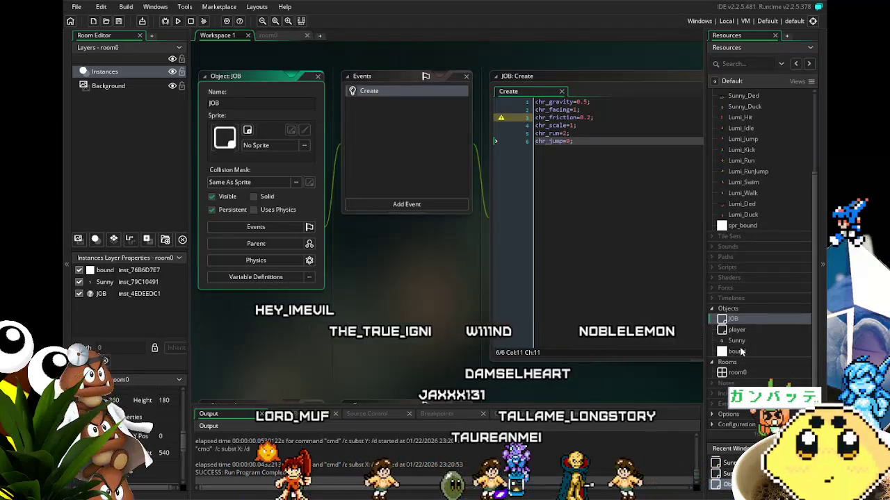
Step: Reopen the player object, then Sunny's Key Down - Down duck code
{"action": "left_click_drag", "start_coordinate": [427, 340], "coordinate": [351, 345]}
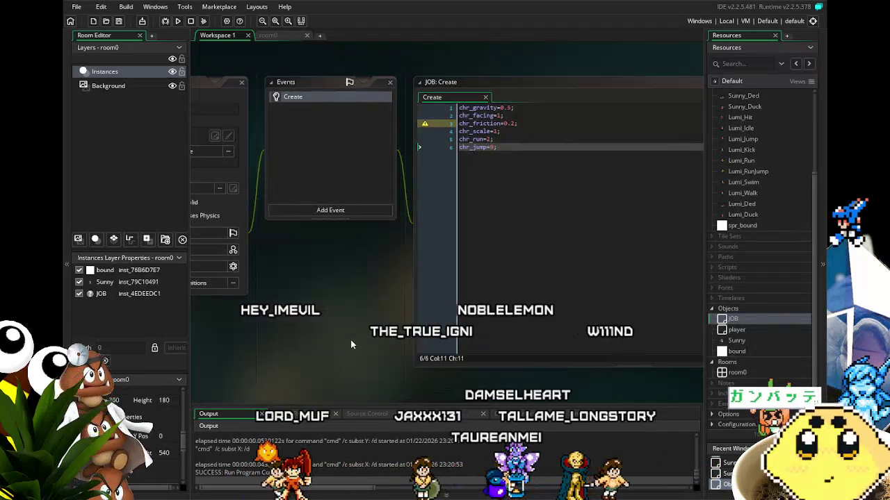
{"action": "double_click", "coordinate": [741, 332]}
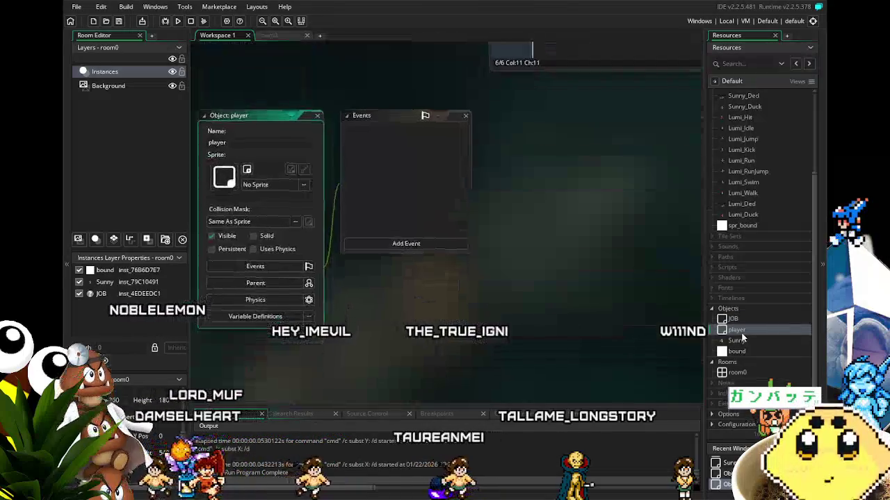
{"action": "double_click", "coordinate": [747, 341]}
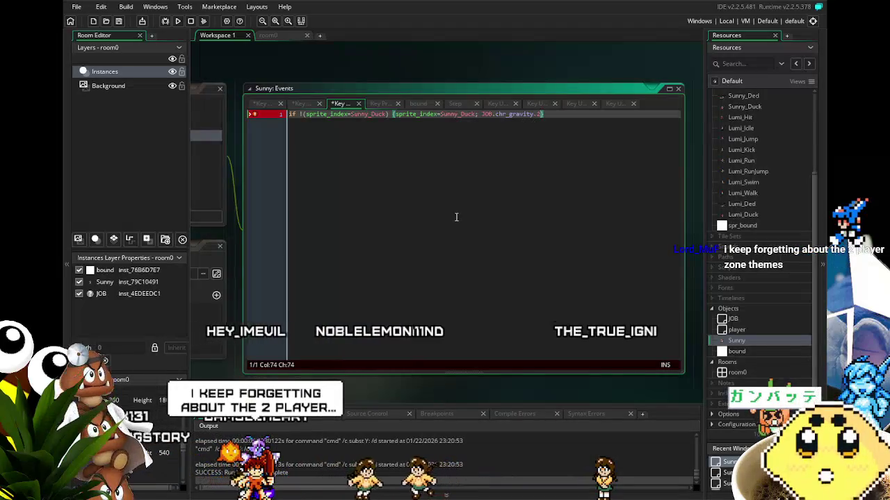
Step: Correct the duck code's gravity term to end in /2; and save the project
{"action": "key", "text": "BackSpace"}
{"action": "key", "text": "BackSpace"}
{"action": "type", "text": "/"}
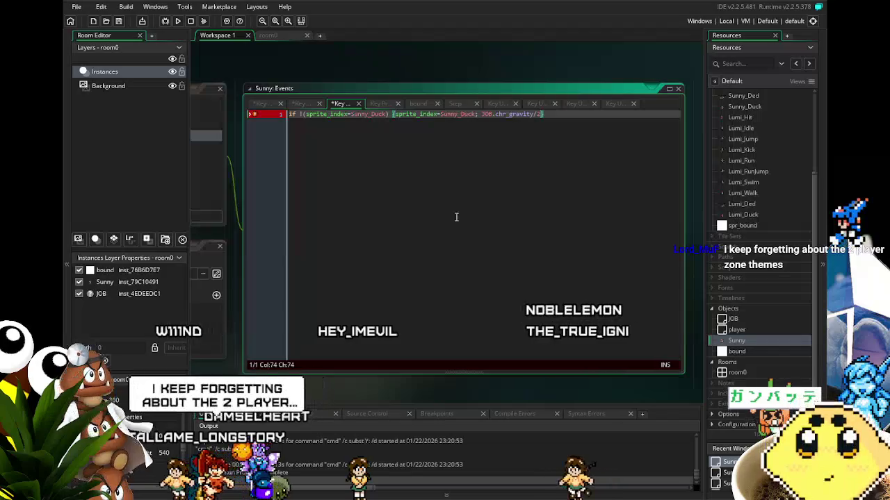
{"action": "type", "text": "2;"}
{"action": "key", "text": "ctrl+s"}
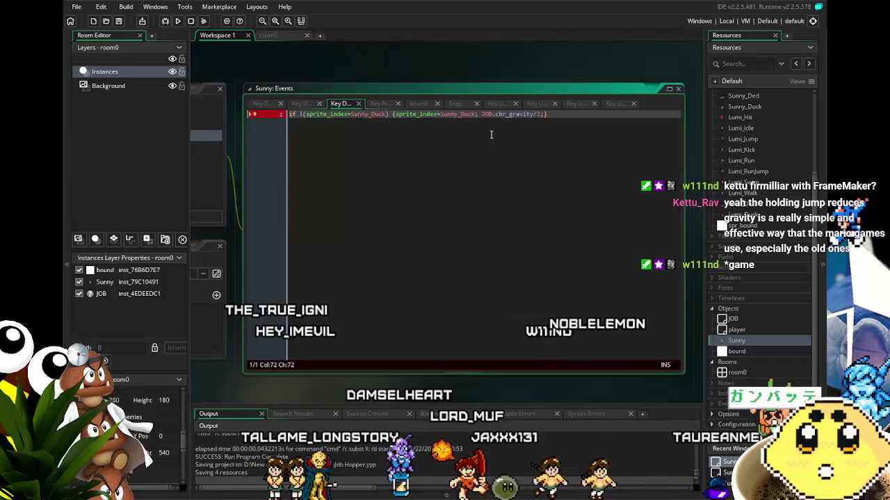
Step: Fix the typos so the braces read gravity=JOB.chr_gravity/2;
{"action": "left_click", "coordinate": [480, 115]}
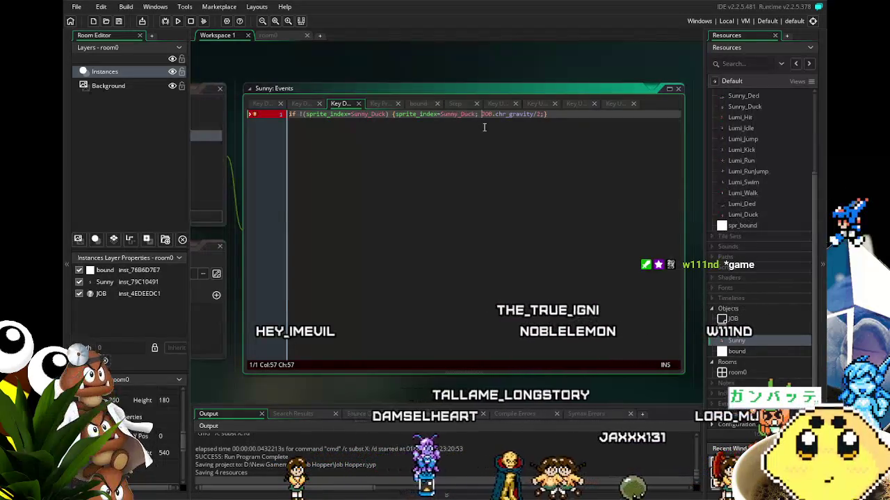
{"action": "left_click", "coordinate": [546, 114], "text": "shift"}
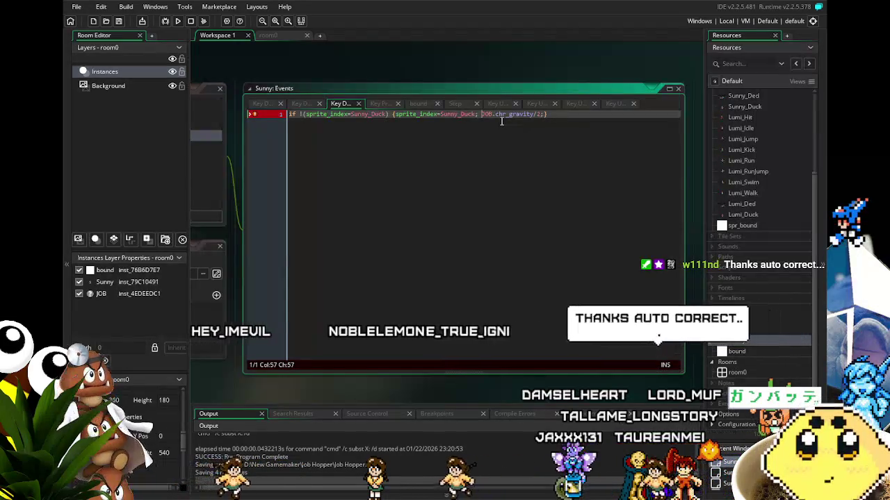
{"action": "left_click", "coordinate": [533, 114]}
{"action": "type", "text": "="}
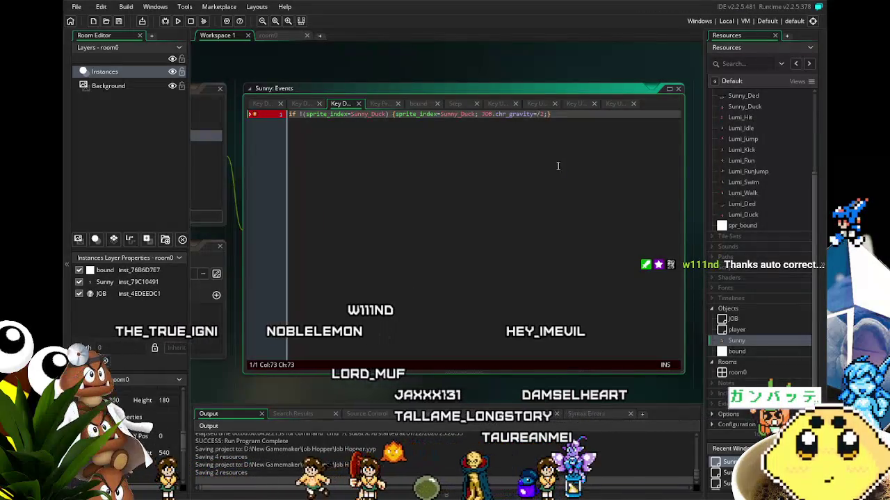
{"action": "key", "text": "BackSpace"}
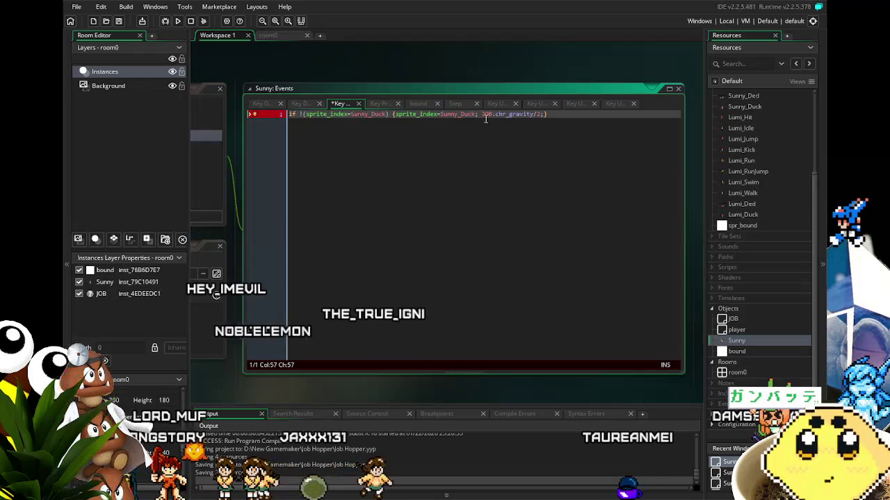
{"action": "type", "text": "ga"}
{"action": "key", "text": "BackSpace"}
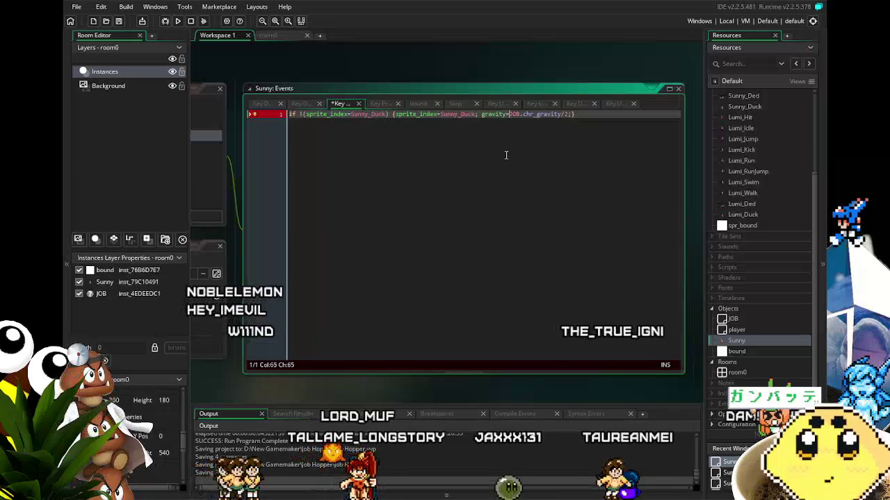
{"action": "type", "text": "y="}
{"action": "mouse_move", "coordinate": [446, 220]}
{"action": "left_mouse_down"}
{"action": "mouse_move", "coordinate": [576, 192]}
{"action": "mouse_move", "coordinate": [567, 193]}
{"action": "left_mouse_up"}
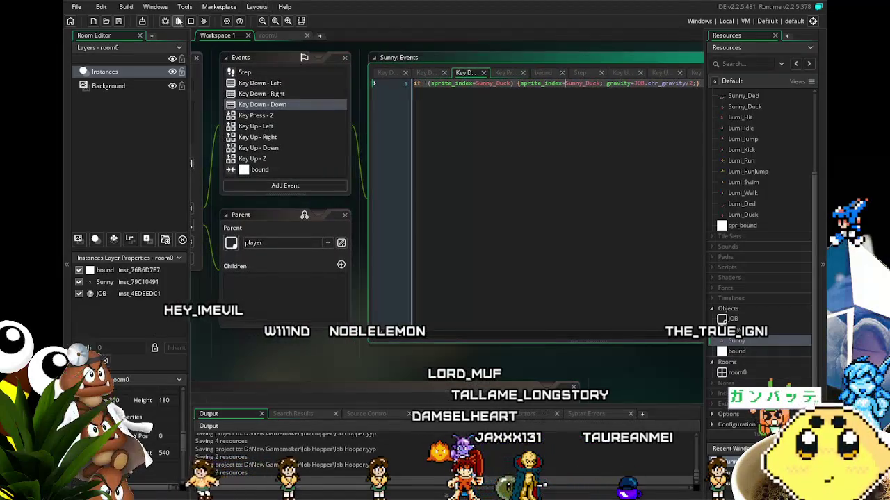
Step: Launch the game and run Sunny left and right, jumping with Space
{"action": "left_click", "coordinate": [179, 22]}
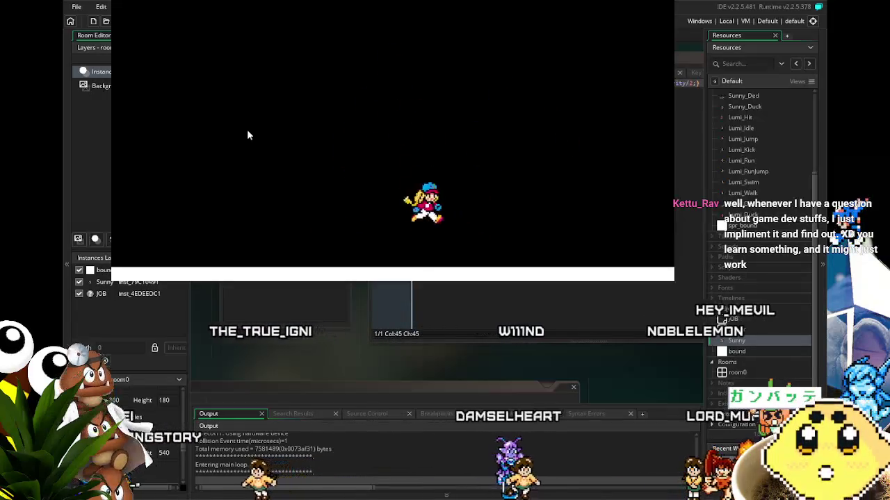
{"action": "key", "text": "space"}
{"action": "key", "text": "Left"}
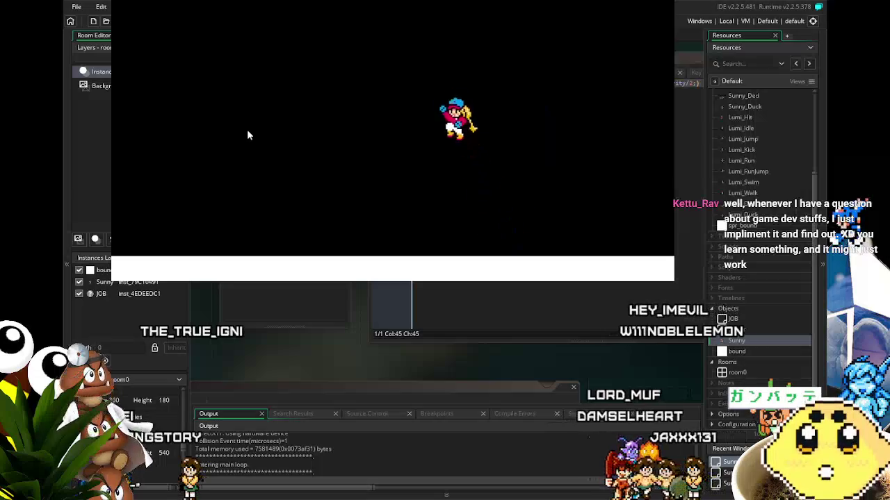
{"action": "key", "text": "space"}
{"action": "key", "text": "Left"}
{"action": "key", "text": "space"}
{"action": "key", "text": "Right"}
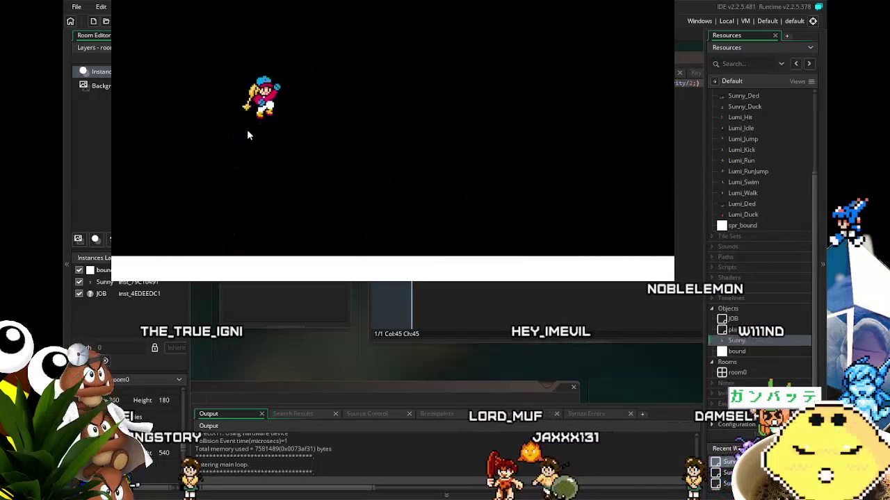
{"action": "key", "text": "space"}
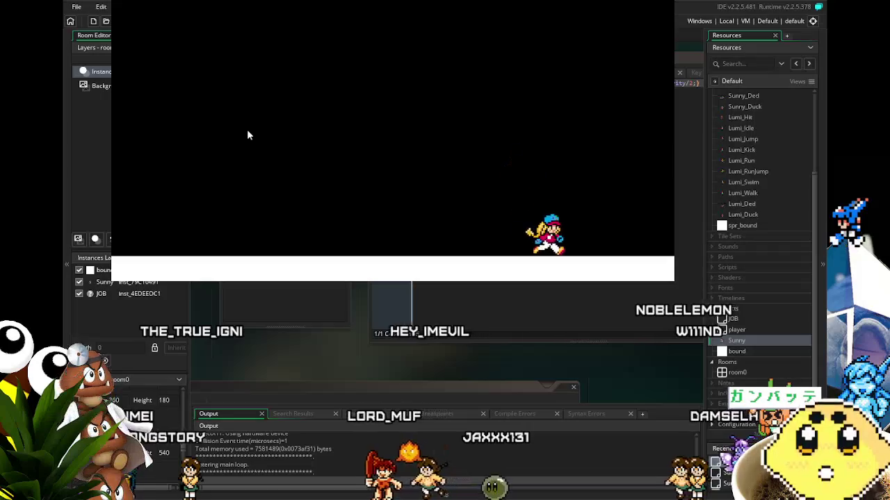
{"action": "key", "text": "Left"}
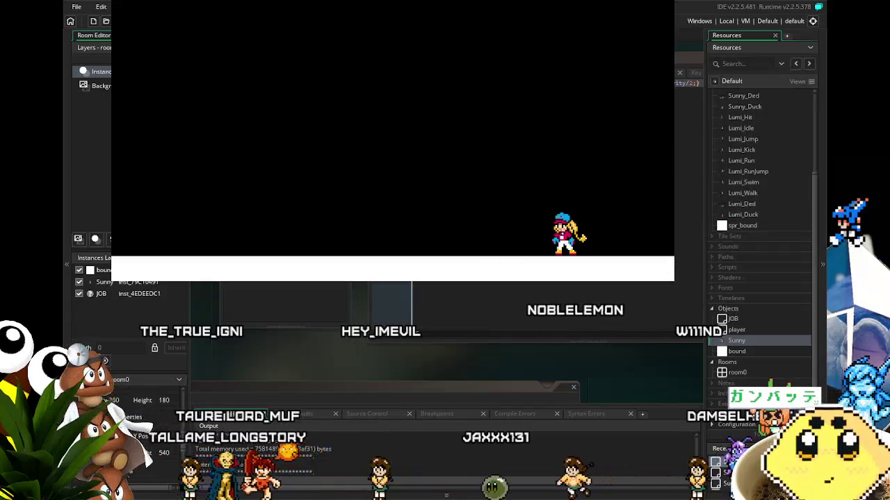
{"action": "key", "text": "Left"}
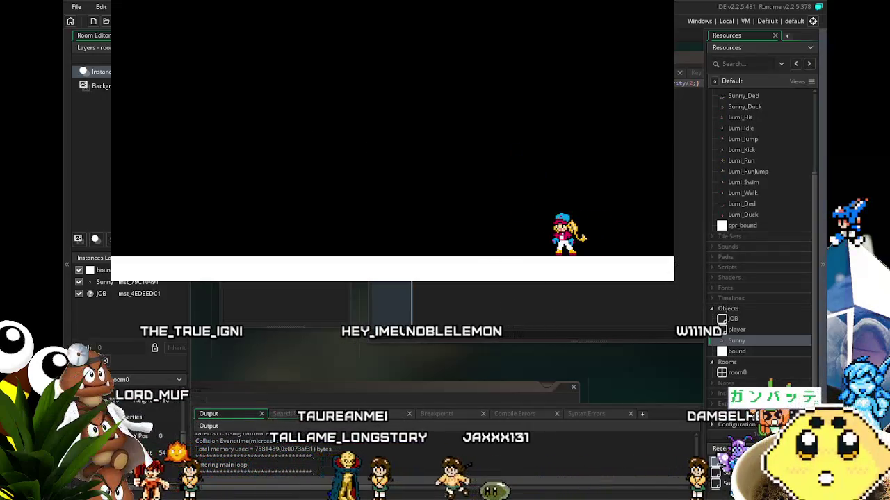
{"action": "key", "text": "Left"}
{"action": "key", "text": "space"}
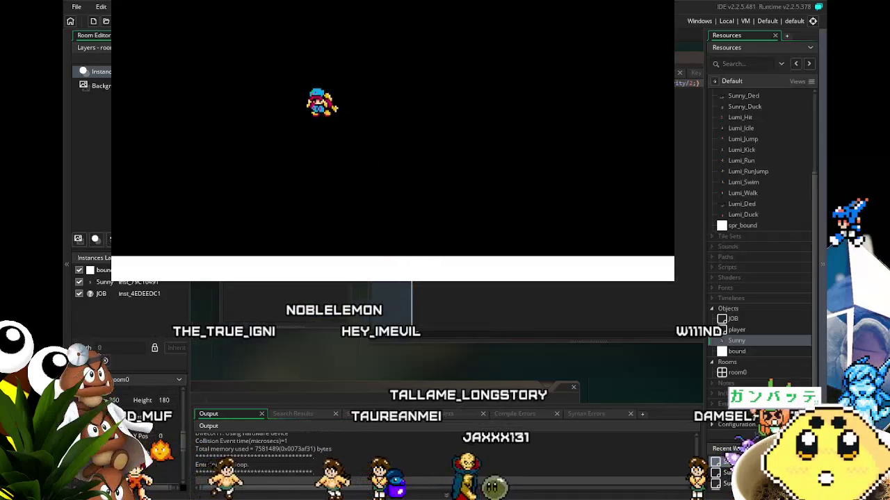
Step: Keep testing turns and jumps in both directions, then close the game
{"action": "key", "text": "Right"}
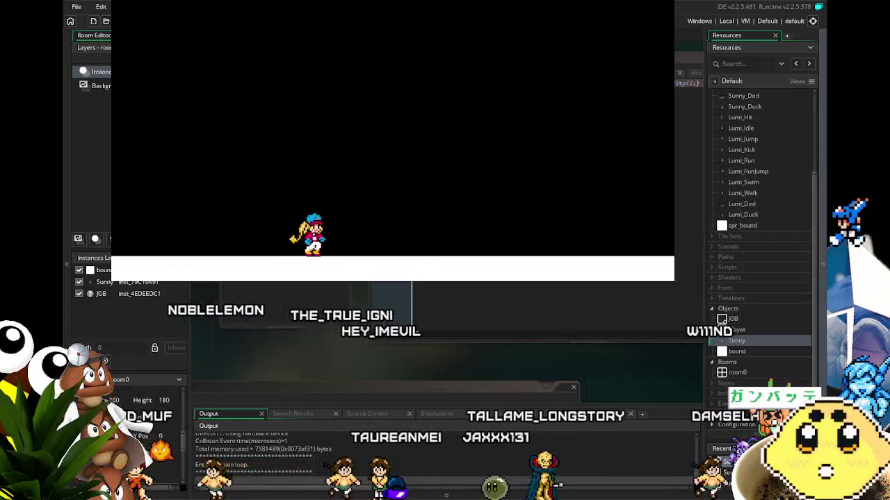
{"action": "key", "text": "space"}
{"action": "key", "text": "space"}
{"action": "key", "text": "Left"}
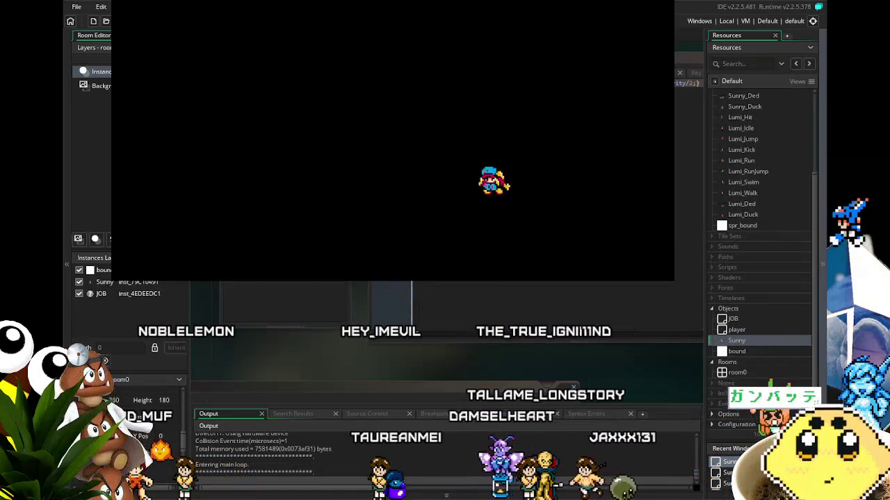
{"action": "key", "text": "space"}
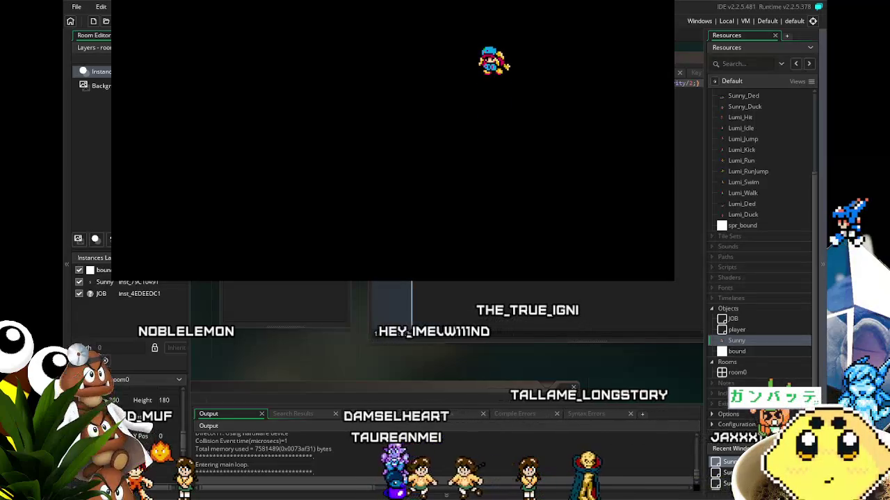
{"action": "key", "text": "space"}
{"action": "key", "text": "Left"}
{"action": "key", "text": "Right"}
{"action": "key", "text": "space"}
{"action": "key", "text": "Left"}
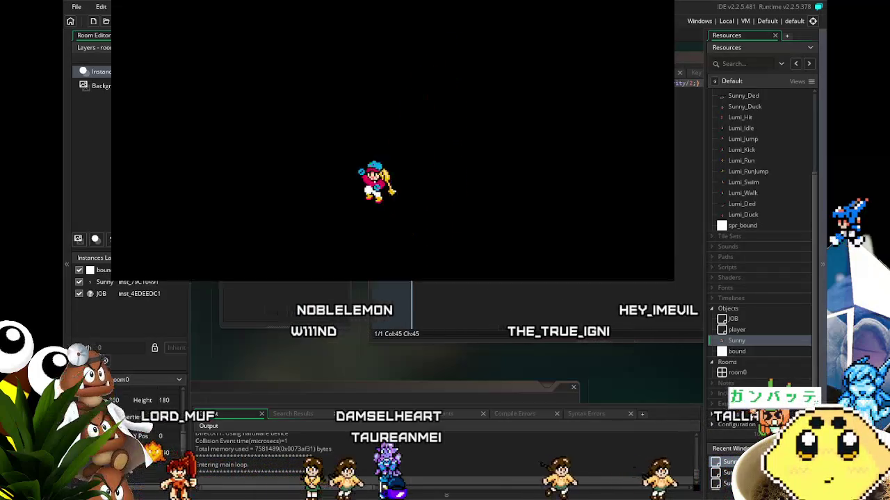
{"action": "key", "text": "Right"}
{"action": "key", "text": "Right"}
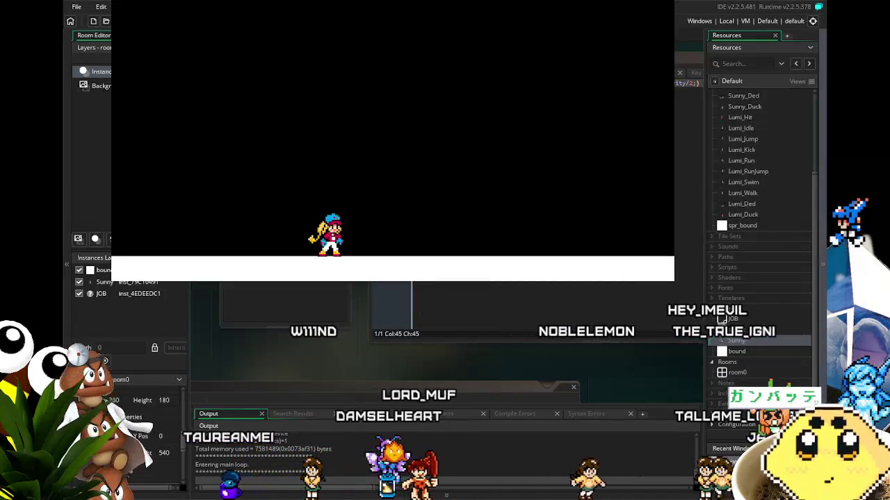
{"action": "key", "text": "Escape"}
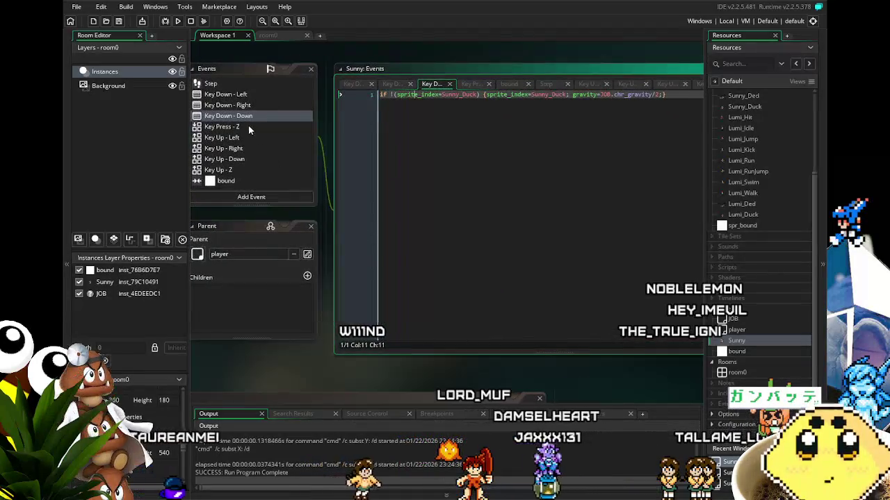
Step: In Key Press - Z, edit the line 7 ducking jump so vspeed reads -JOB.chr_jump+3
{"action": "left_click", "coordinate": [237, 126]}
{"action": "left_click", "coordinate": [422, 230]}
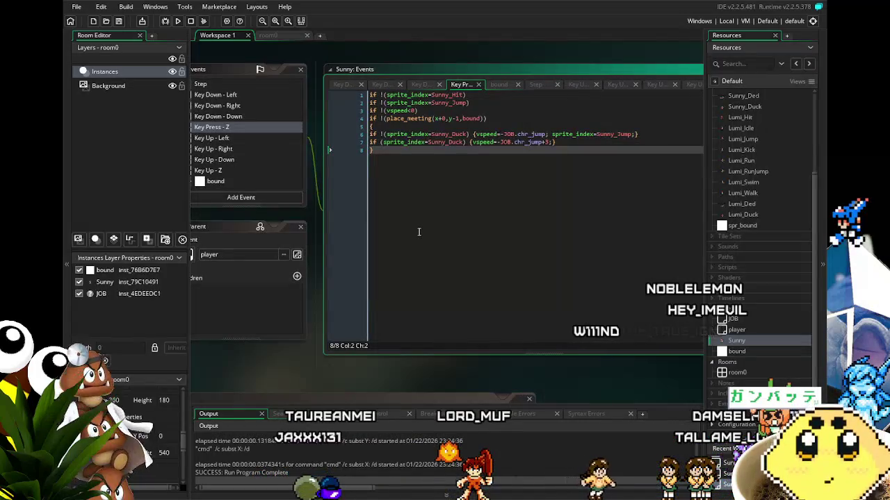
{"action": "left_click_drag", "start_coordinate": [418, 232], "coordinate": [409, 238]}
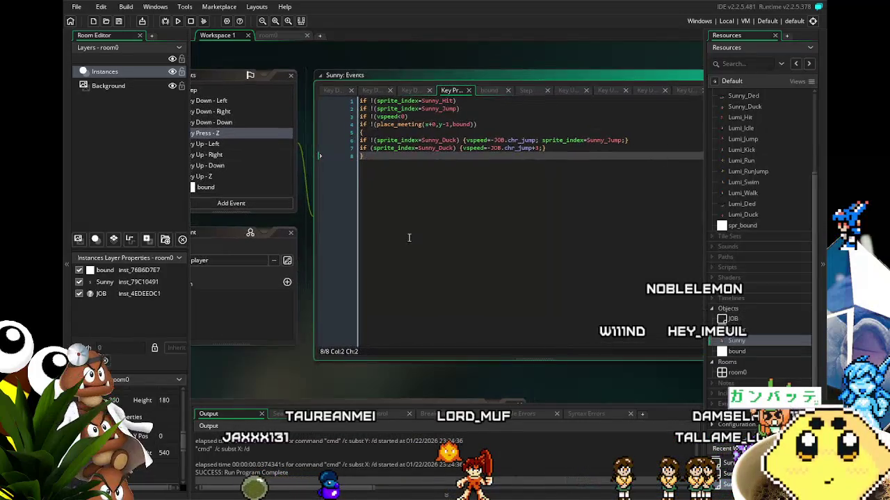
{"action": "left_click", "coordinate": [535, 149]}
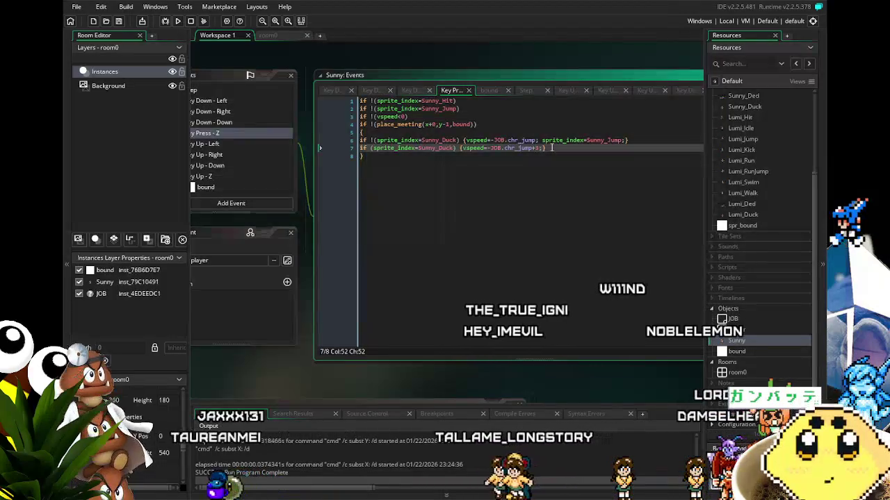
{"action": "left_click_drag", "start_coordinate": [551, 148], "coordinate": [429, 148]}
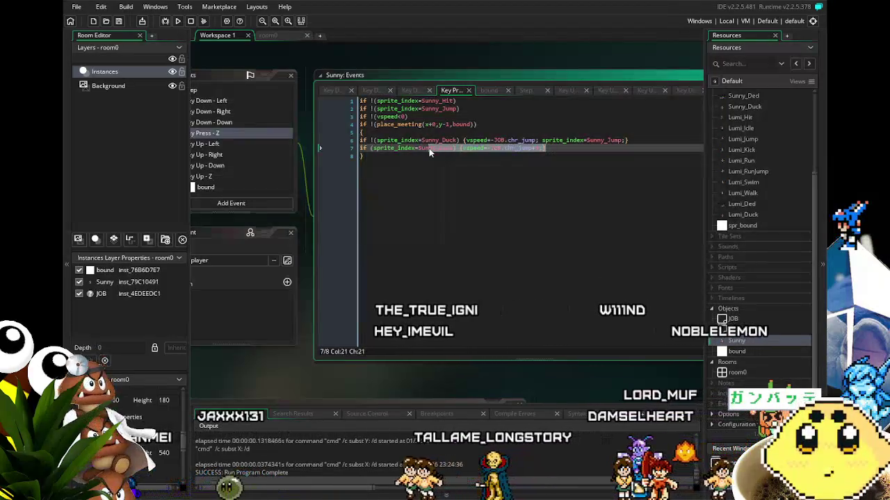
{"action": "left_click", "coordinate": [536, 149]}
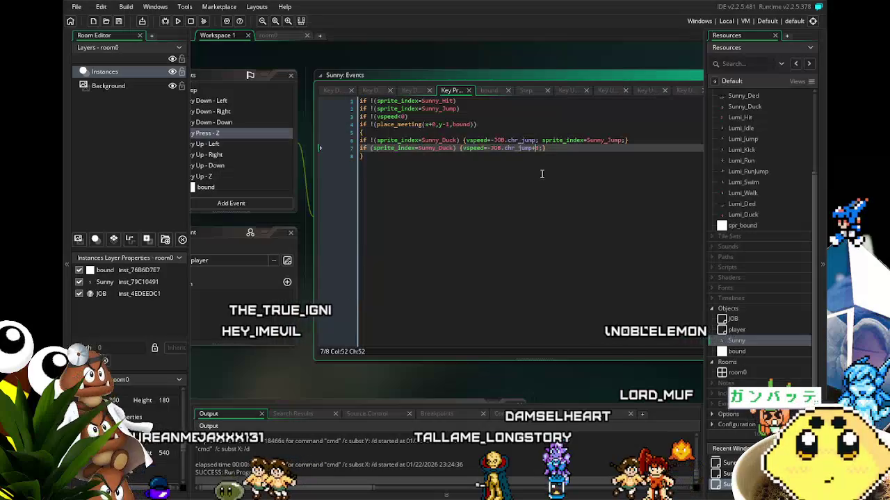
{"action": "type", "text": "3"}
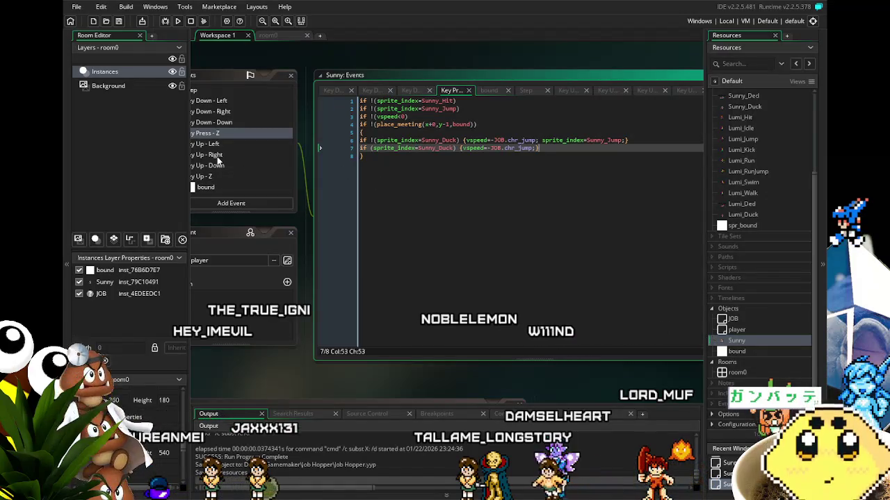
Step: Run the game, jump Sunny with Up, Space and the arrow keys, then close it
{"action": "left_click", "coordinate": [177, 21]}
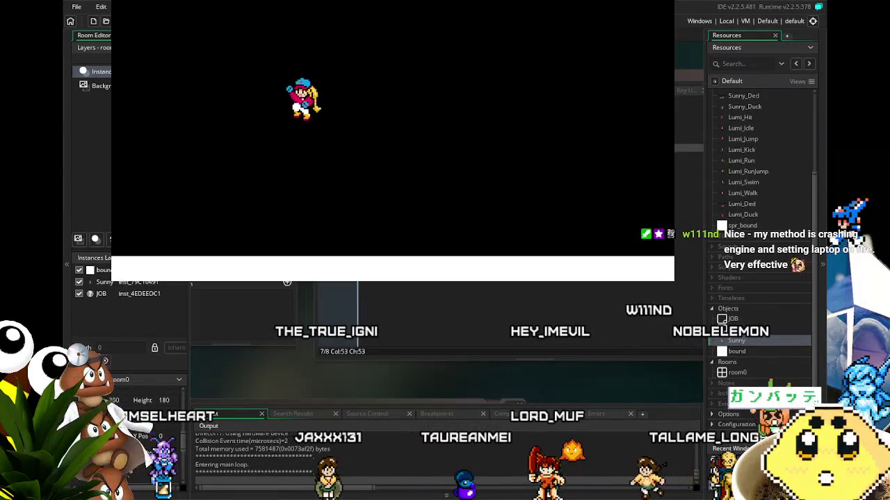
{"action": "key", "text": "Up"}
{"action": "key", "text": "Right"}
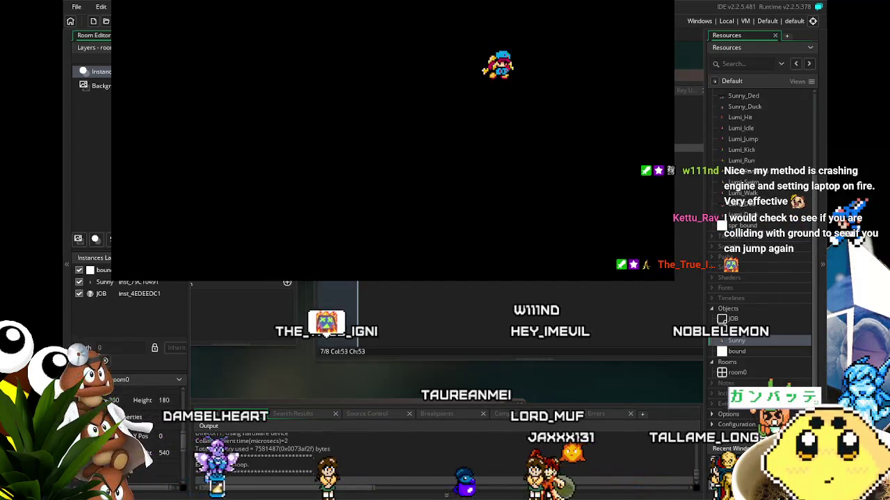
{"action": "key", "text": "Left"}
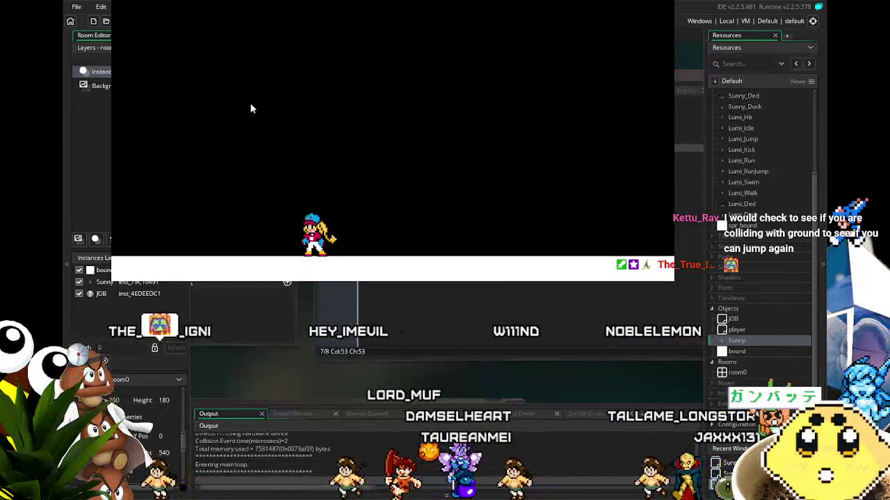
{"action": "key", "text": "space"}
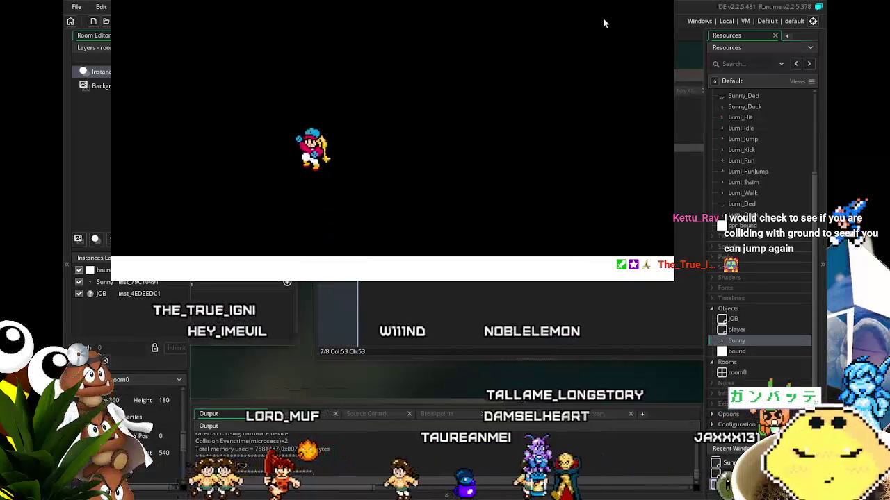
{"action": "key", "text": "space"}
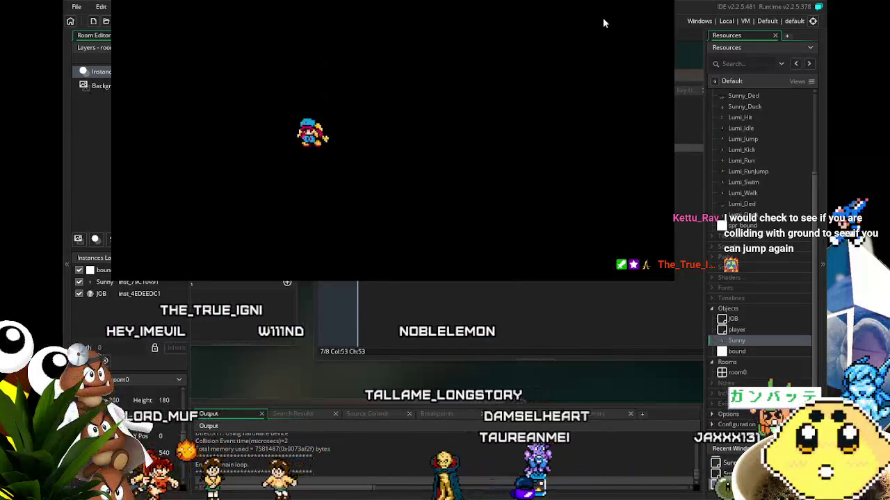
{"action": "key", "text": "Right"}
{"action": "key", "text": "space"}
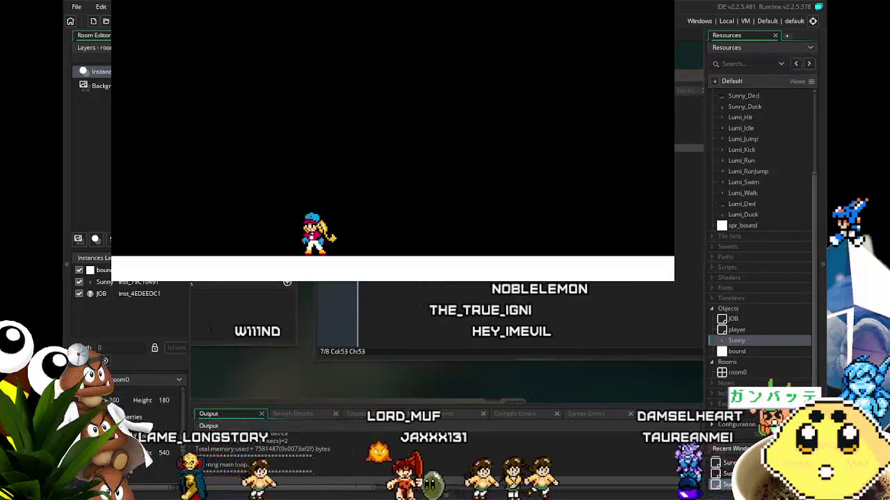
{"action": "key", "text": "Escape"}
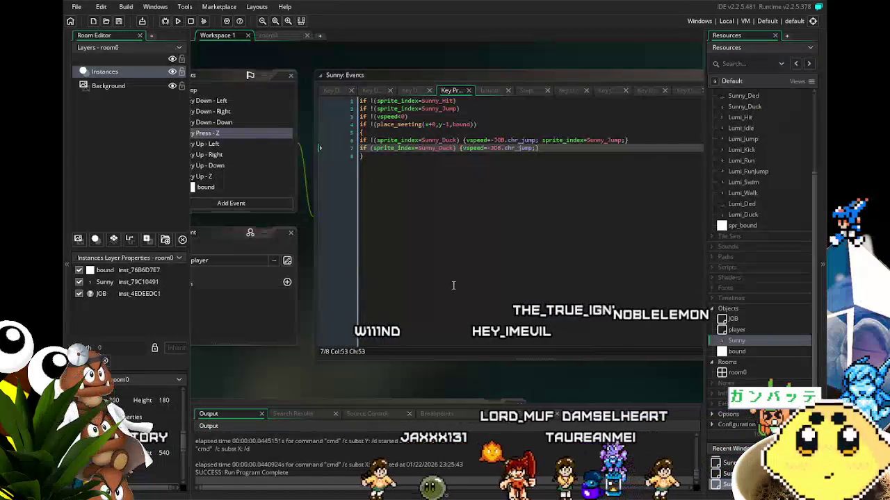
Step: Replace the commented-out lines 9–15 of Key Down - Right with the pasted air-movement code
{"action": "mouse_move", "coordinate": [355, 355]}
{"action": "left_mouse_down"}
{"action": "mouse_move", "coordinate": [390, 358]}
{"action": "mouse_move", "coordinate": [363, 355]}
{"action": "left_mouse_up"}
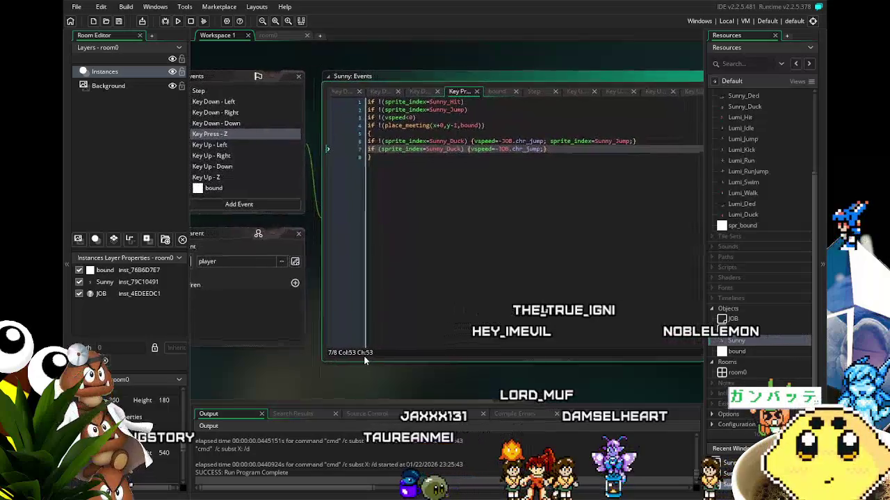
{"action": "left_click", "coordinate": [533, 156]}
{"action": "left_click", "coordinate": [545, 150]}
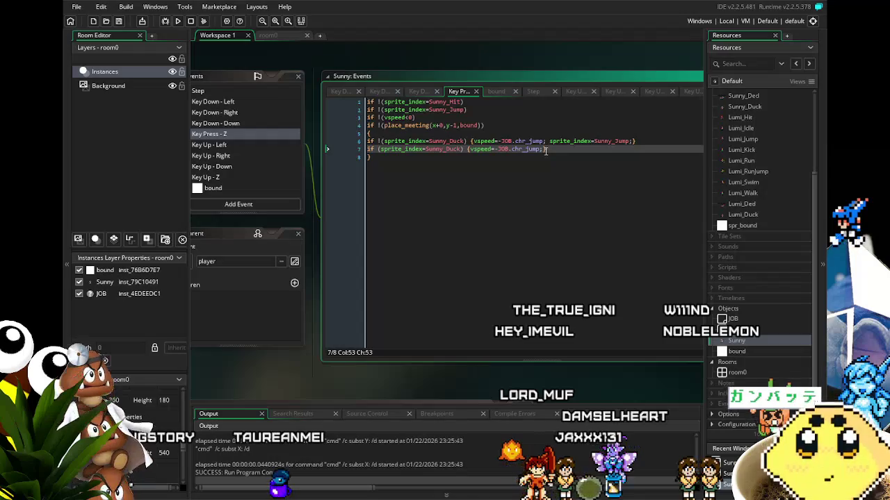
{"action": "left_click", "coordinate": [484, 240]}
{"action": "left_click_drag", "start_coordinate": [484, 241], "coordinate": [547, 243]}
{"action": "left_click", "coordinate": [295, 115]}
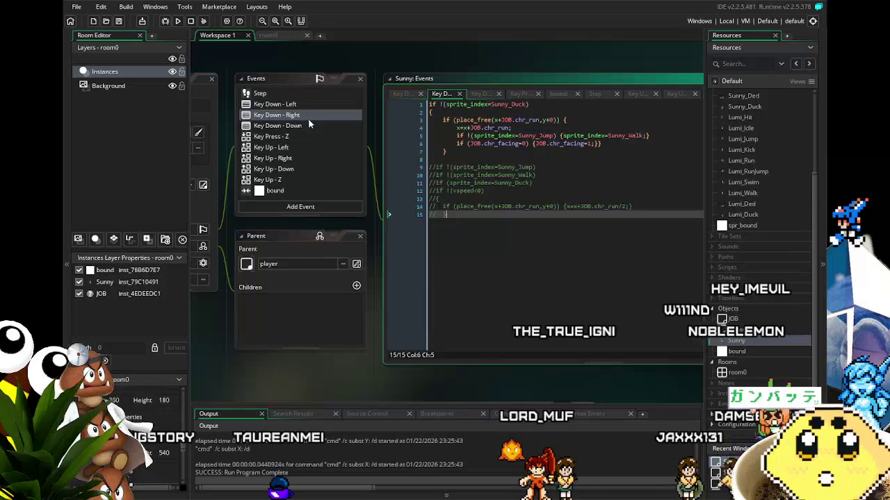
{"action": "left_click", "coordinate": [310, 125]}
{"action": "left_click", "coordinate": [301, 115]}
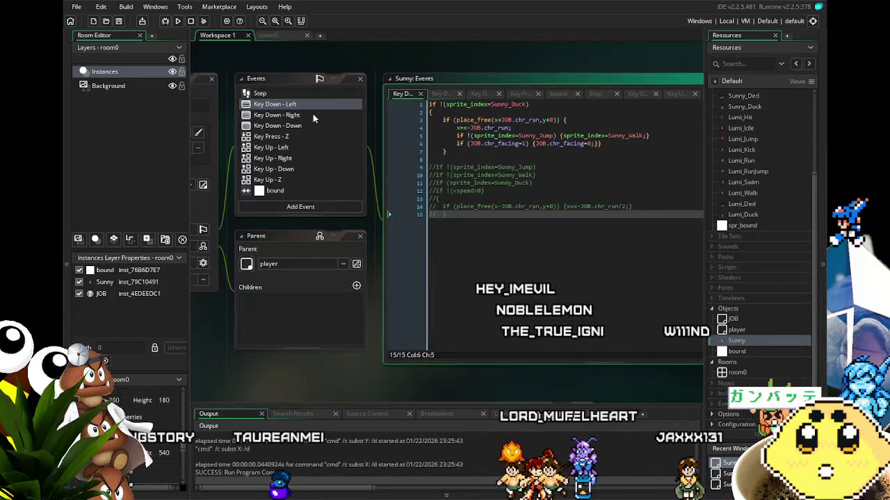
{"action": "left_click", "coordinate": [310, 116]}
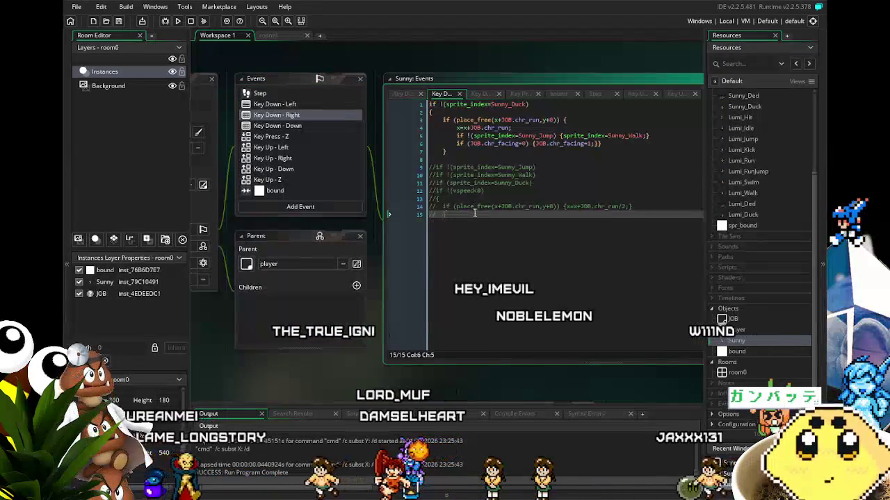
{"action": "left_click_drag", "start_coordinate": [448, 215], "coordinate": [403, 162]}
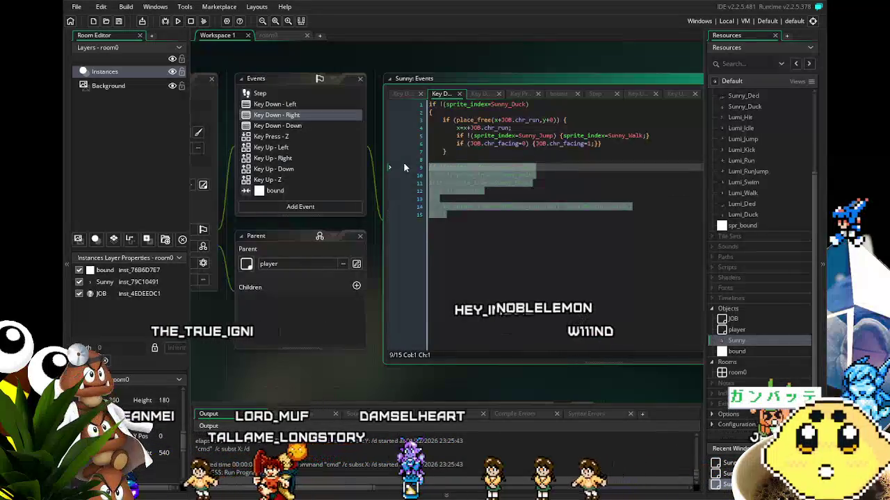
{"action": "key", "text": "ctrl+v"}
Step: Paste the same code into Key Down - Left lines 9–15, test-run, then comment out the old lines
{"action": "left_click", "coordinate": [402, 93]}
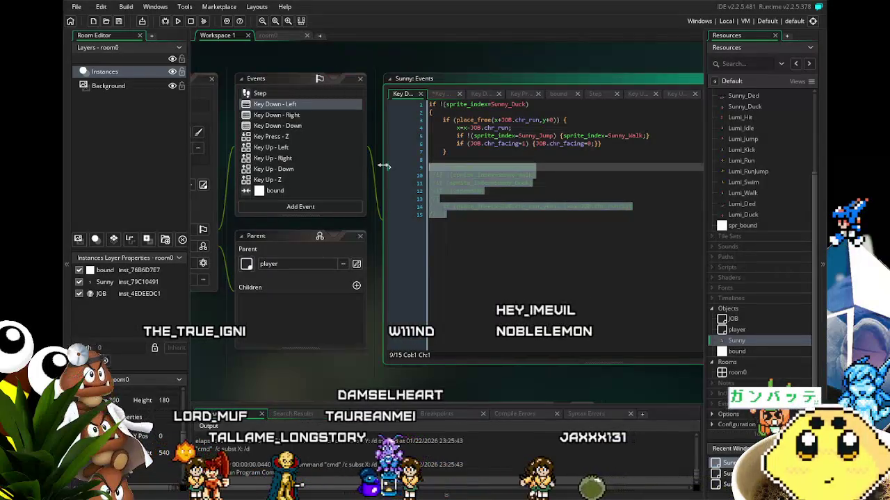
{"action": "key", "text": "ctrl+v"}
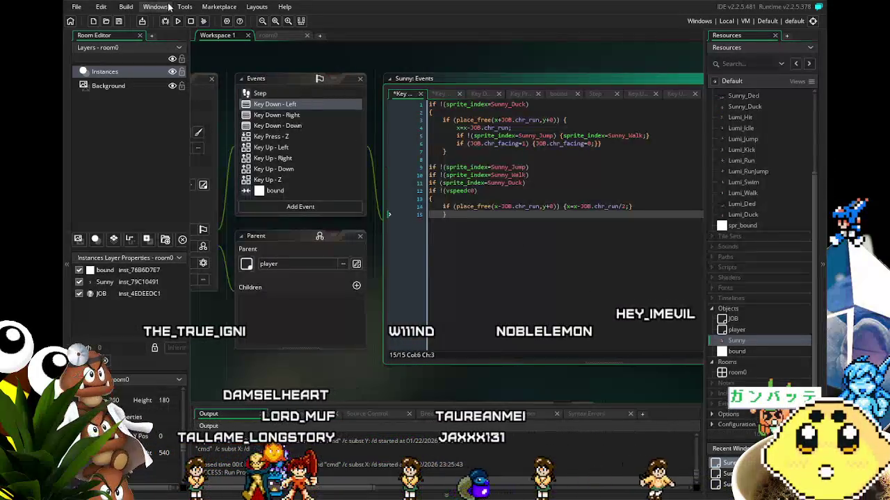
{"action": "key", "text": "F5"}
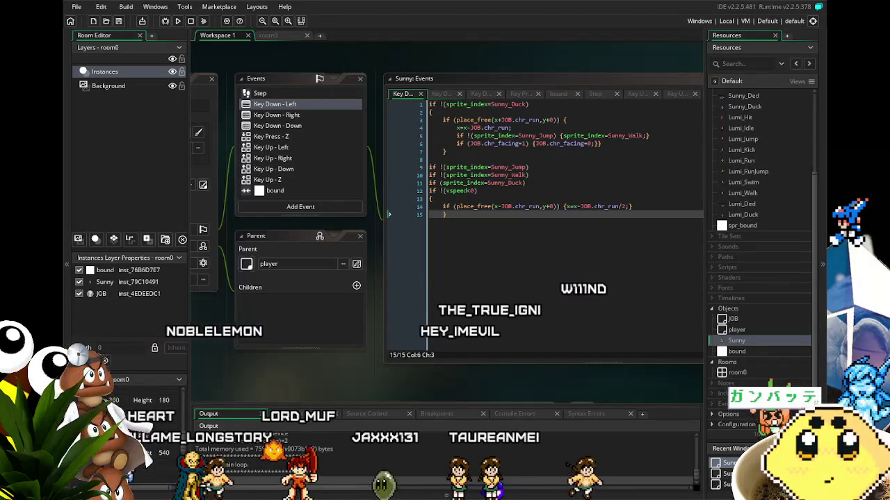
{"action": "left_click_drag", "start_coordinate": [430, 167], "coordinate": [548, 313]}
{"action": "key", "text": "ctrl+k"}
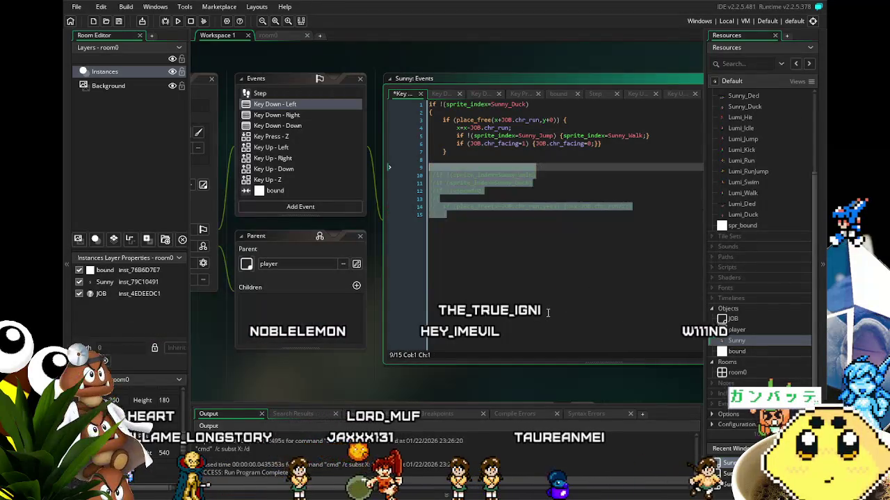
Step: Show the Key Down - Right code and close the running test game
{"action": "left_click", "coordinate": [288, 116]}
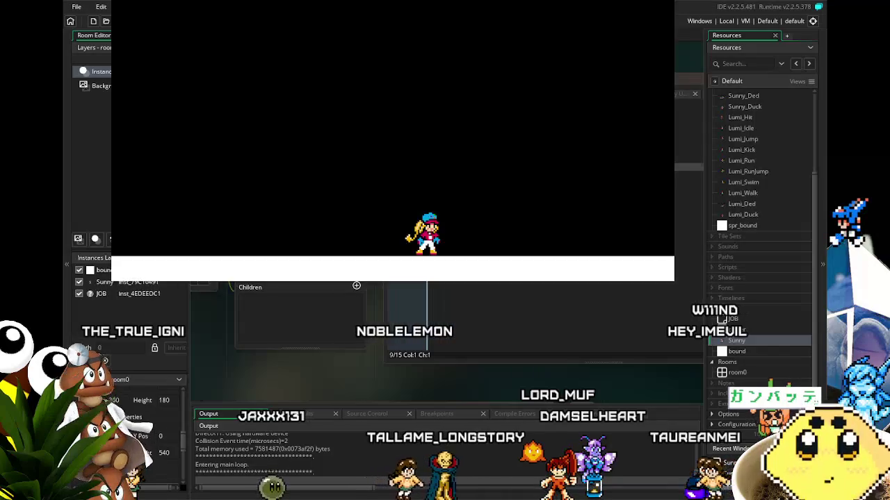
{"action": "key", "text": "Escape"}
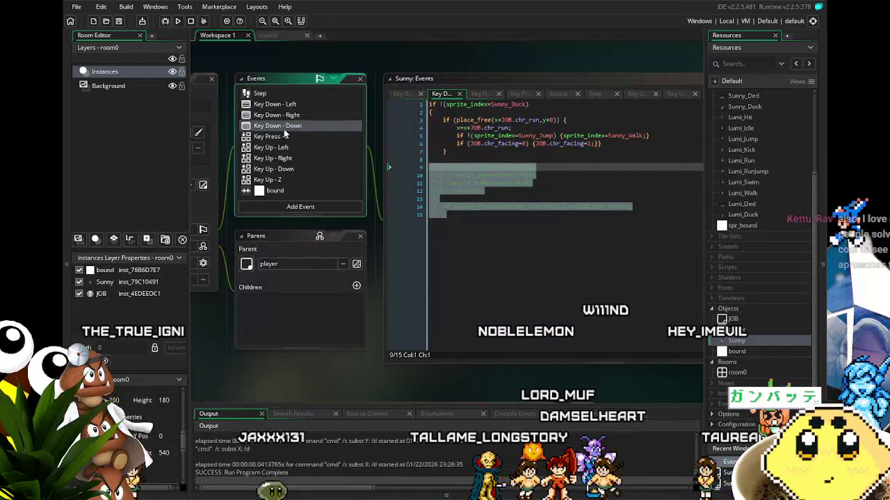
Step: In Key Down - Down, move the braced block onto its own line below a blank first line
{"action": "left_click", "coordinate": [284, 131]}
{"action": "left_click", "coordinate": [534, 105]}
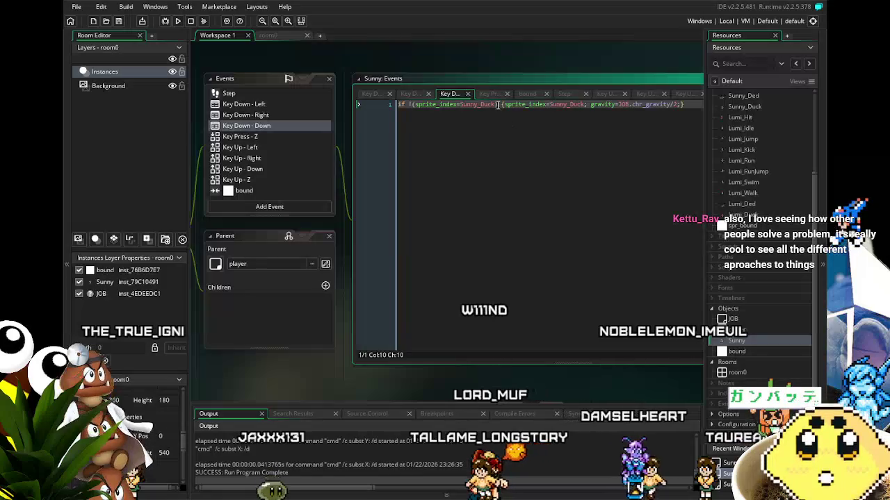
{"action": "key", "text": "Return"}
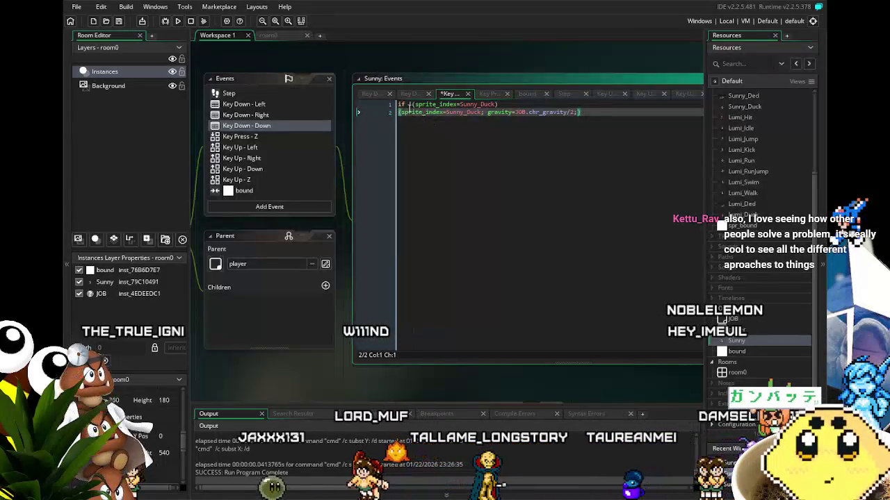
{"action": "left_click", "coordinate": [401, 104]}
{"action": "key", "text": "Return"}
{"action": "key", "text": "Up"}
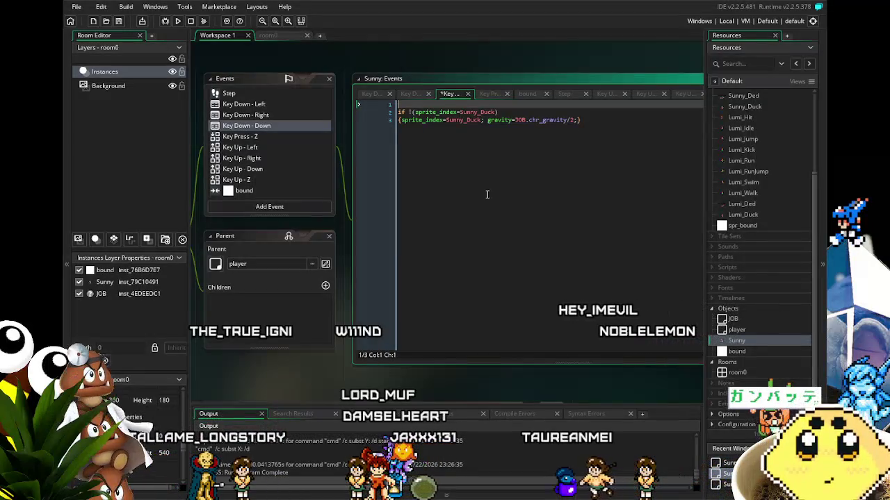
{"action": "left_click", "coordinate": [502, 166]}
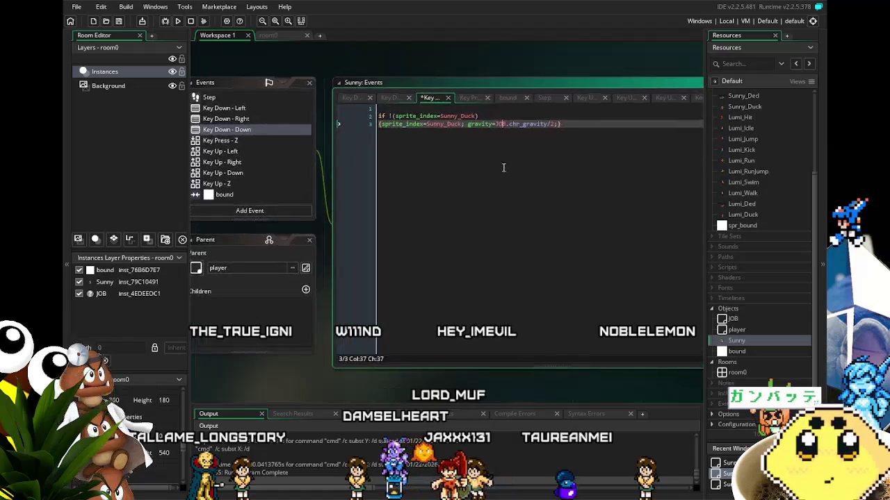
{"action": "left_click", "coordinate": [394, 109]}
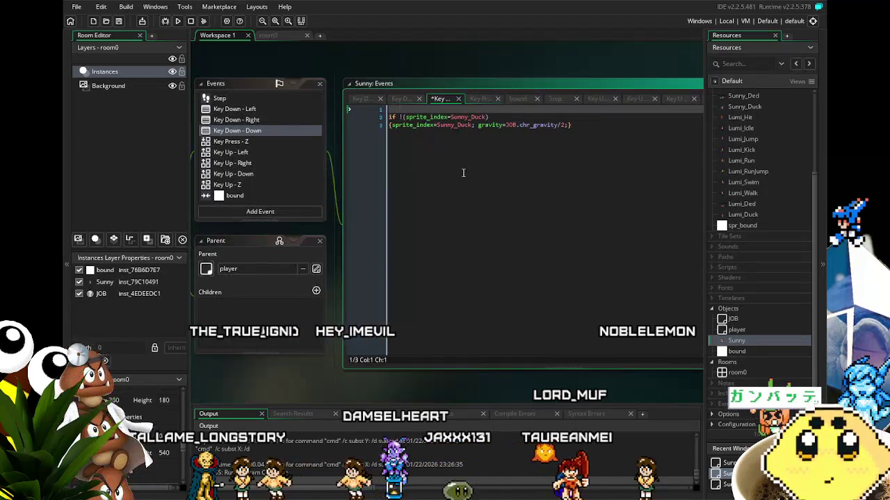
{"action": "left_click", "coordinate": [406, 126]}
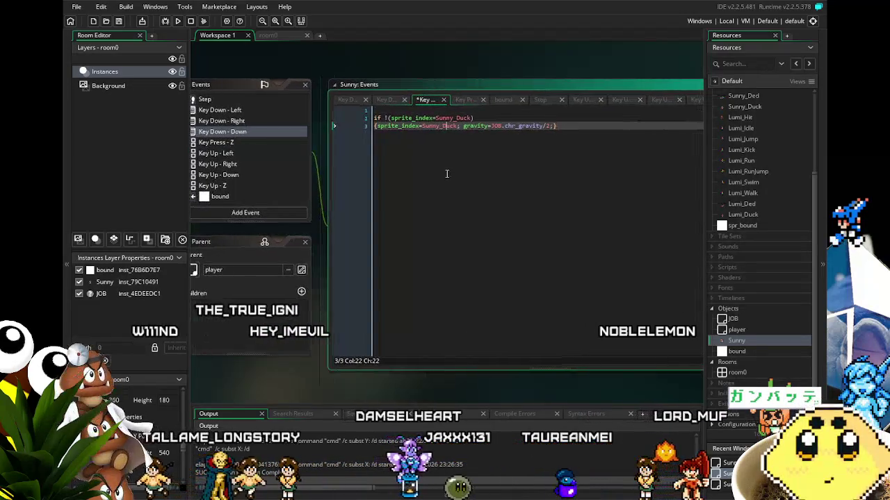
{"action": "key", "text": "ctrl+Home"}
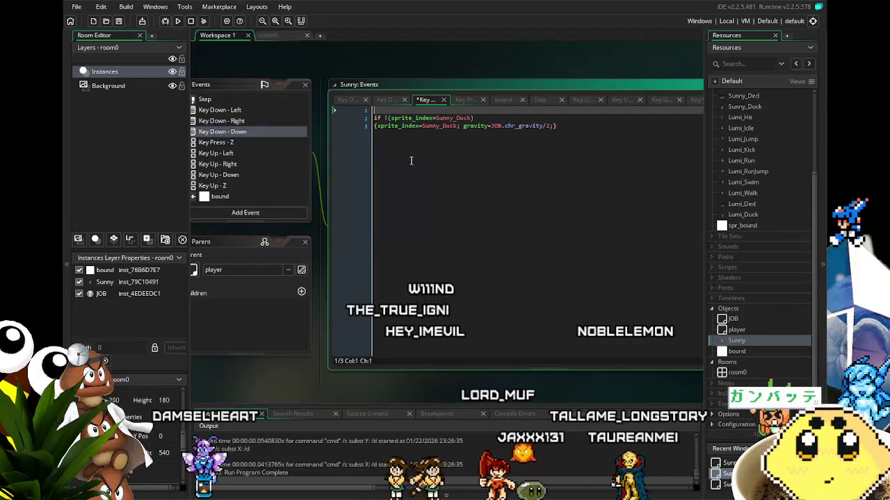
Step: Run the game to check Sunny's ducking, then close it with Escape
{"action": "left_click", "coordinate": [178, 21]}
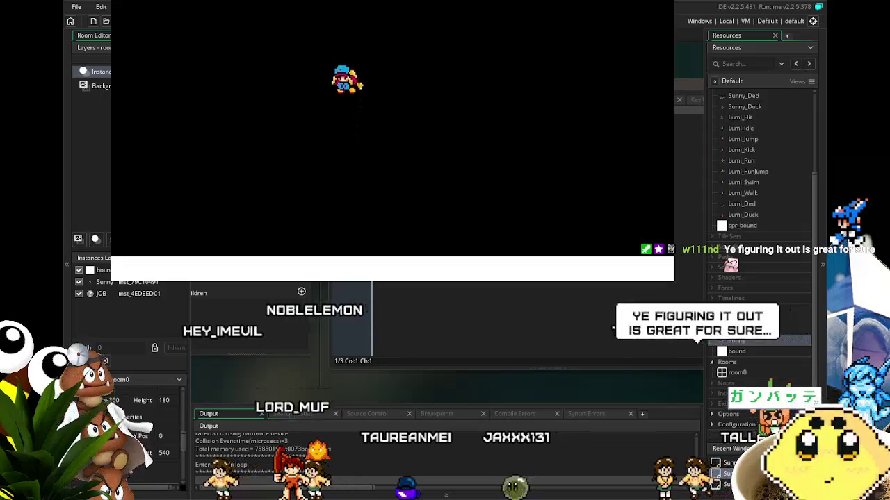
{"action": "key", "text": "Escape"}
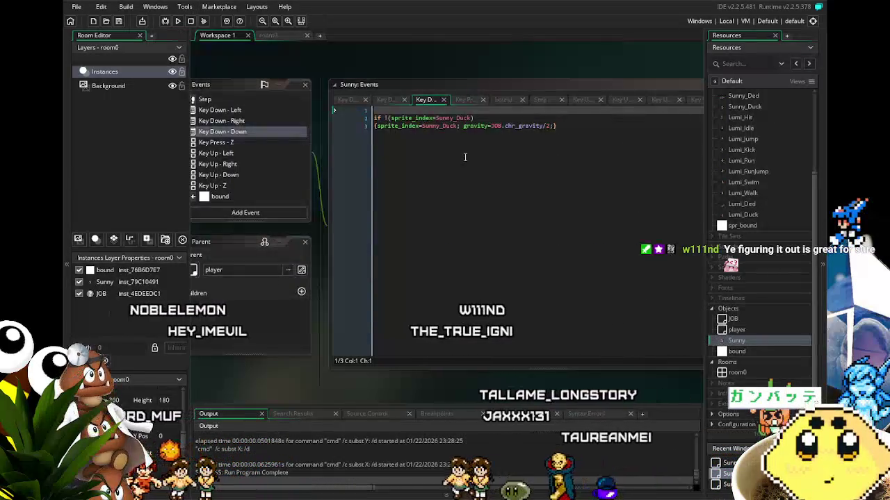
Step: Copy the !(sprite_index=Sunny_Duck) condition onto line 1 and empty its parentheses, leaving if !()
{"action": "left_click", "coordinate": [482, 118]}
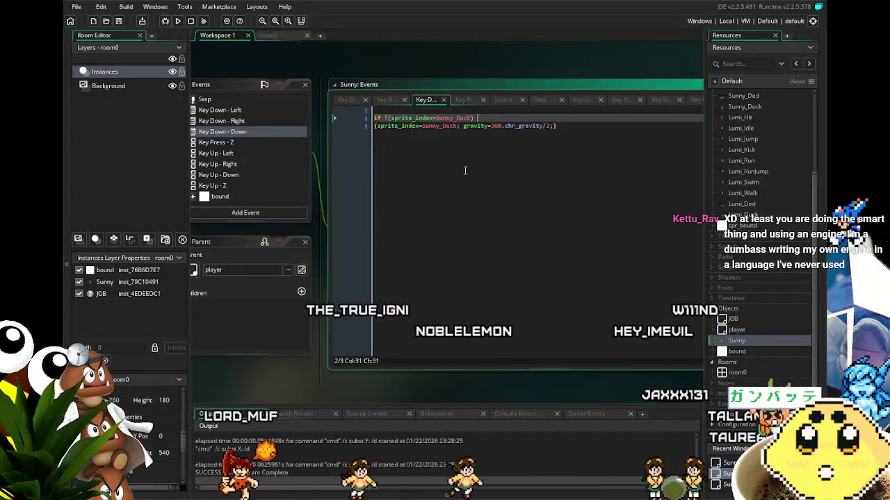
{"action": "key", "text": "BackSpace"}
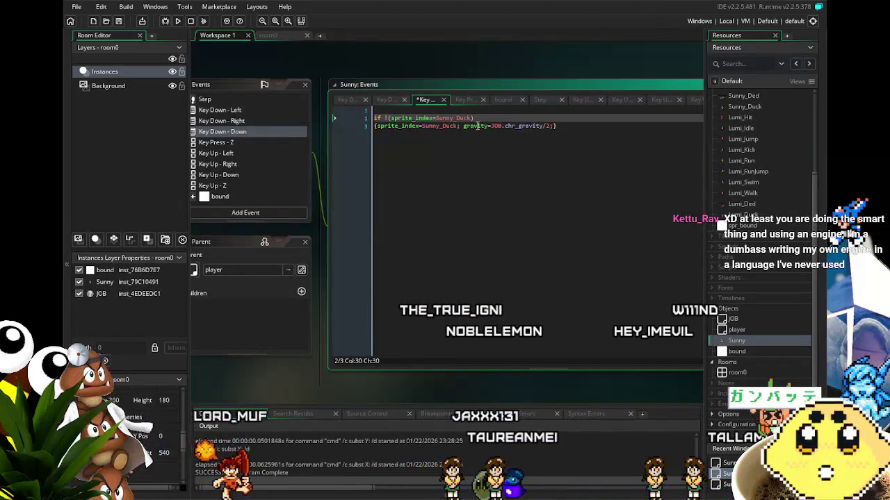
{"action": "left_click_drag", "start_coordinate": [475, 117], "coordinate": [393, 118]}
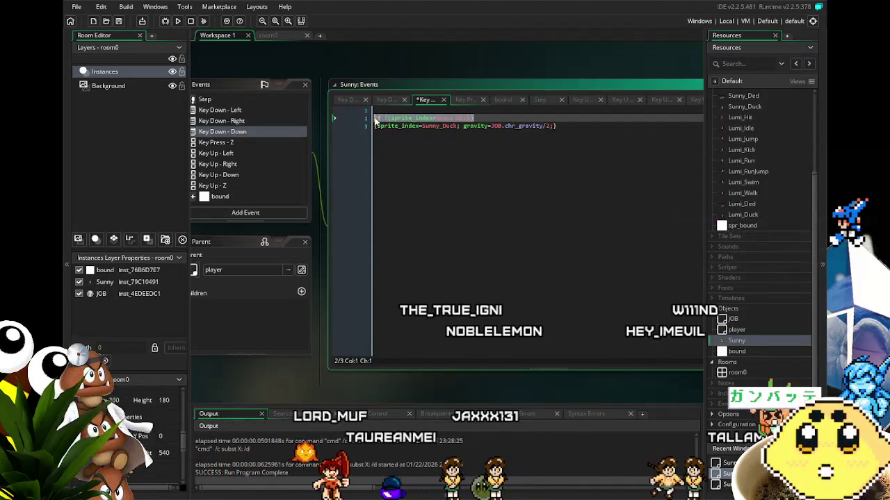
{"action": "left_click", "coordinate": [379, 110]}
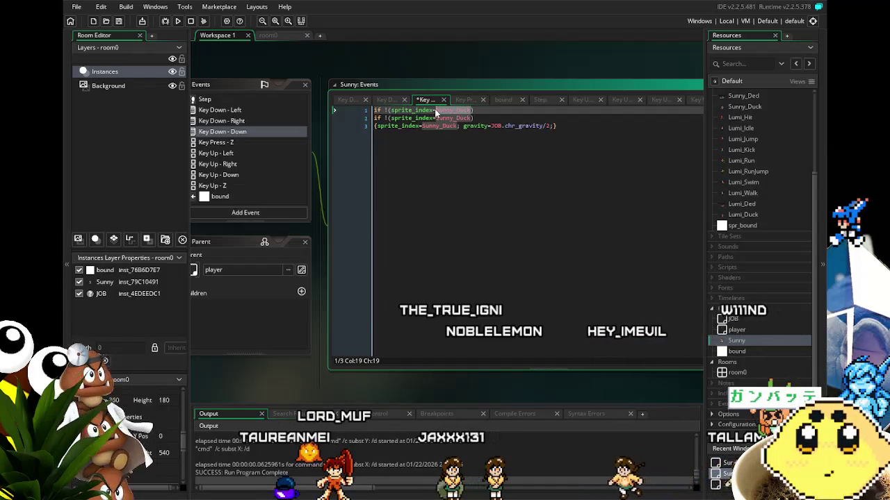
{"action": "left_click_drag", "start_coordinate": [436, 113], "coordinate": [396, 115]}
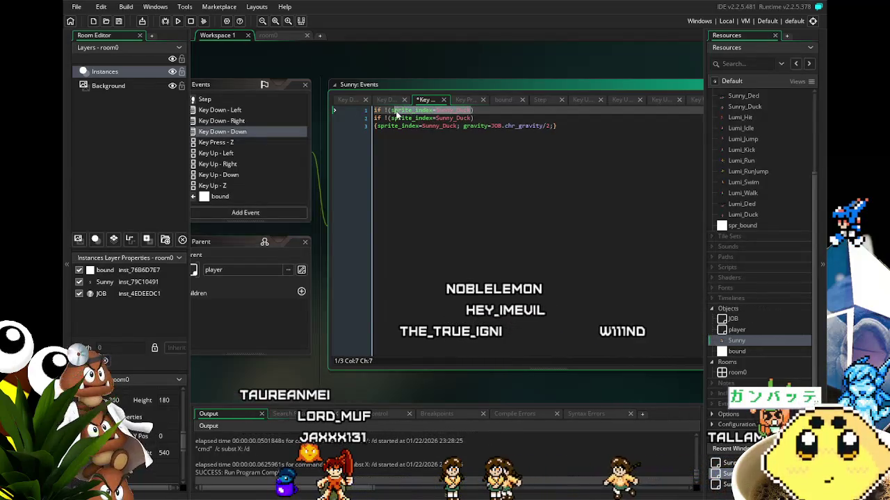
{"action": "key", "text": "BackSpace"}
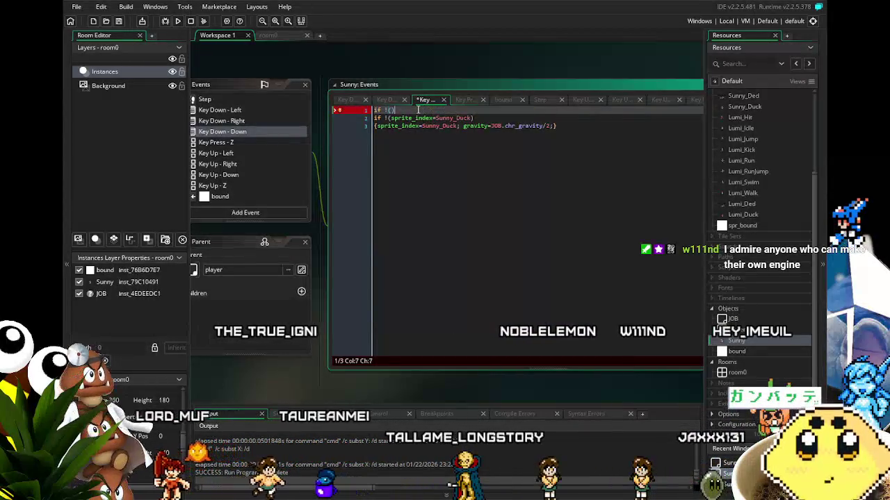
Step: Delete the unfinished if !() and its blank line, leaving only the two-line duck check
{"action": "key", "text": "ctrl+z"}
{"action": "left_click", "coordinate": [347, 120]}
{"action": "key", "text": "BackSpace"}
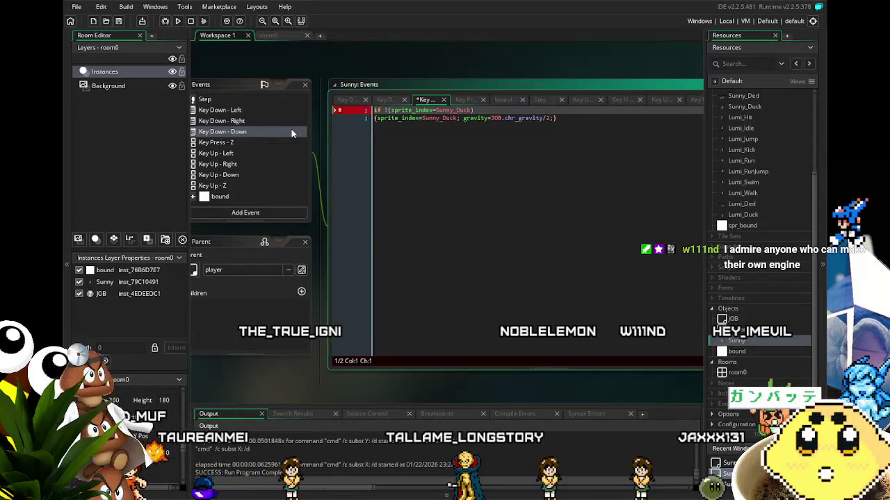
{"action": "left_click", "coordinate": [242, 144]}
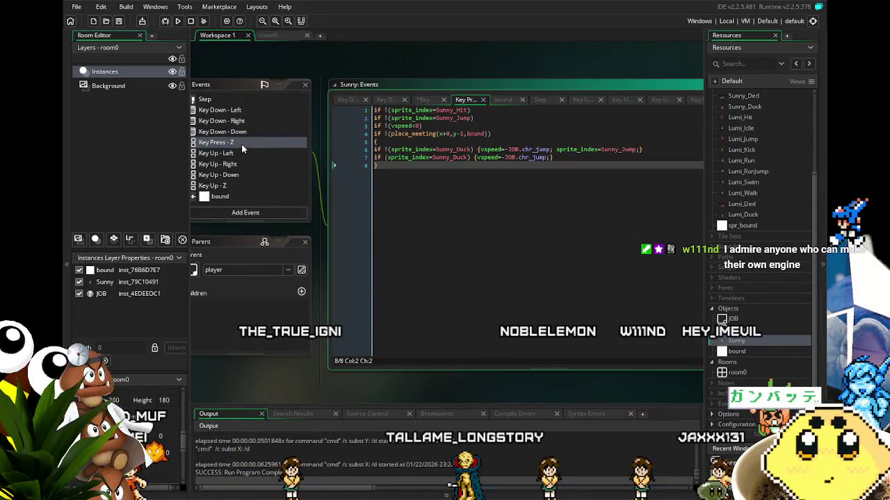
{"action": "left_click", "coordinate": [236, 132]}
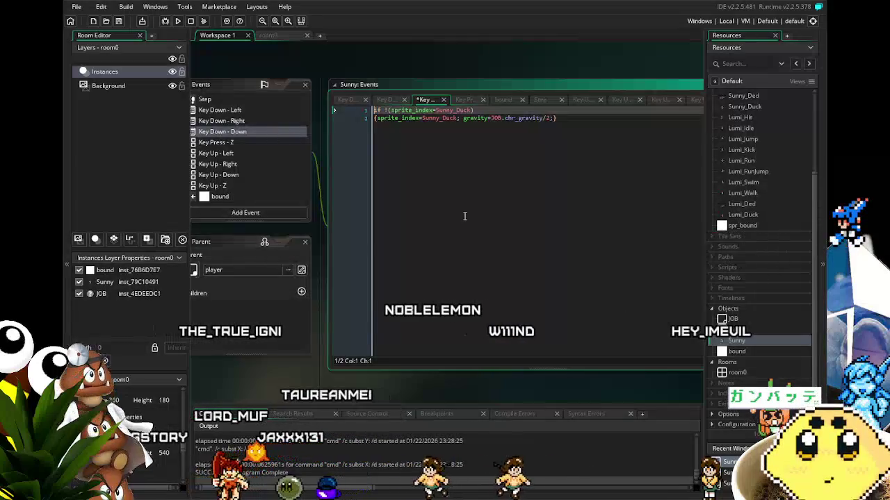
{"action": "key", "text": "Return"}
{"action": "key", "text": "BackSpace"}
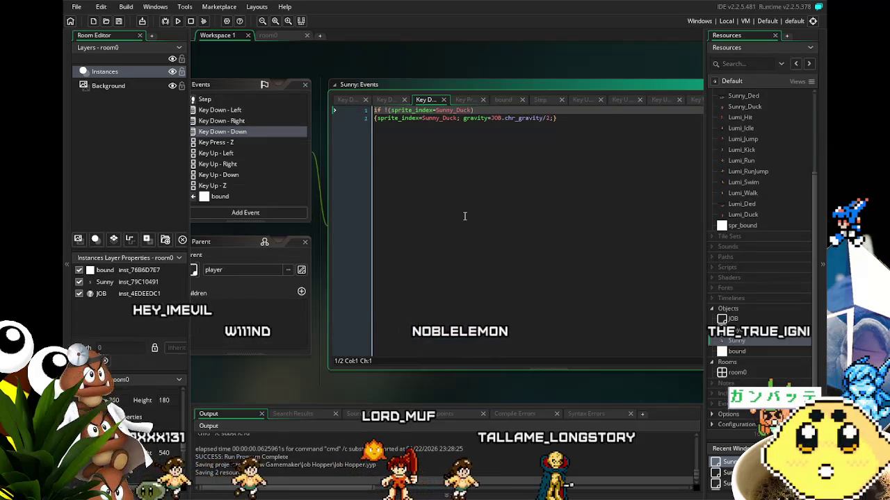
{"action": "left_click", "coordinate": [178, 22]}
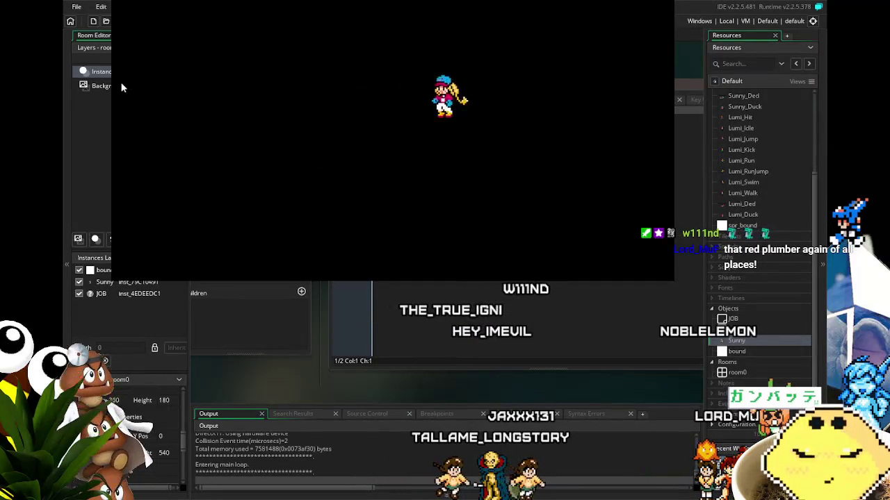
{"action": "key", "text": "Left"}
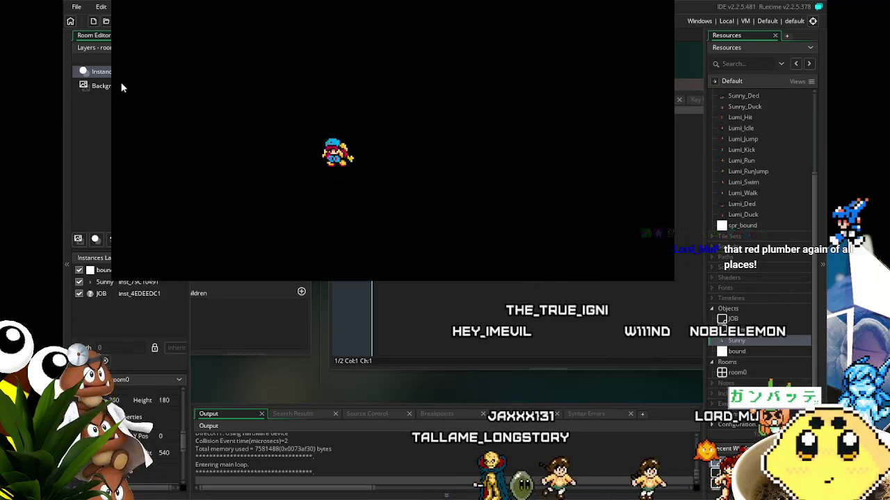
{"action": "key", "text": "Right"}
{"action": "key", "text": "Up"}
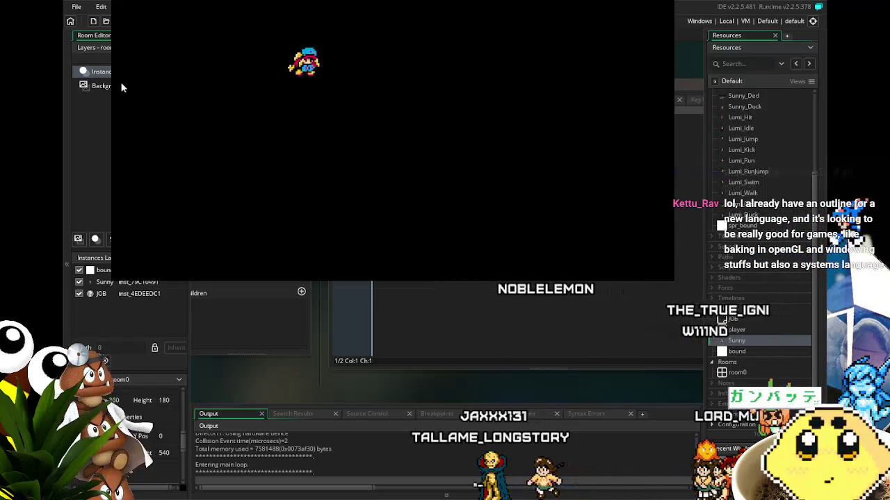
{"action": "key", "text": "Left"}
{"action": "key", "text": "Up"}
{"action": "key", "text": "Up"}
{"action": "key", "text": "Right"}
{"action": "key", "text": "Up"}
{"action": "key", "text": "Up"}
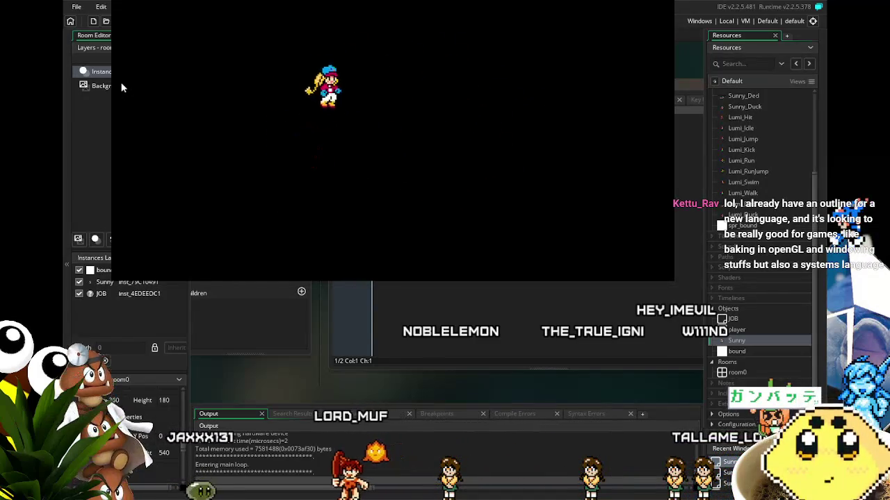
{"action": "key", "text": "Right"}
{"action": "key", "text": "Left"}
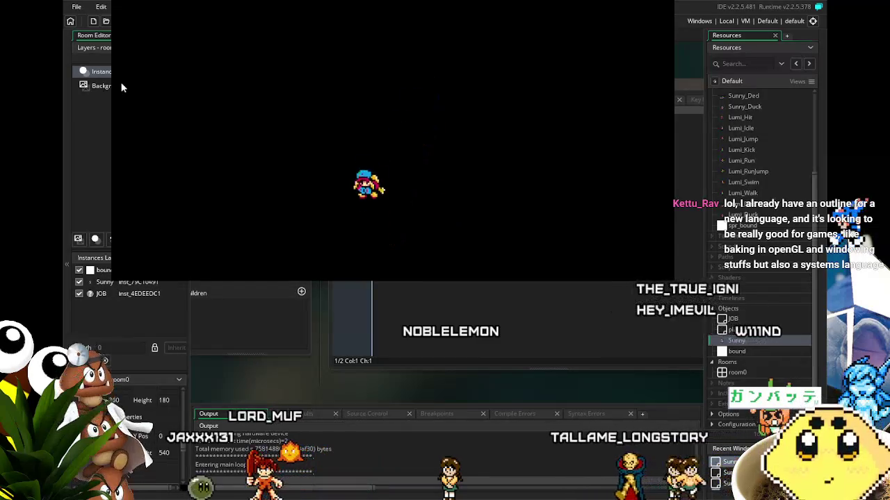
{"action": "key", "text": "Left"}
{"action": "key", "text": "Up"}
{"action": "key", "text": "Right"}
{"action": "key", "text": "Right"}
{"action": "key", "text": "Up"}
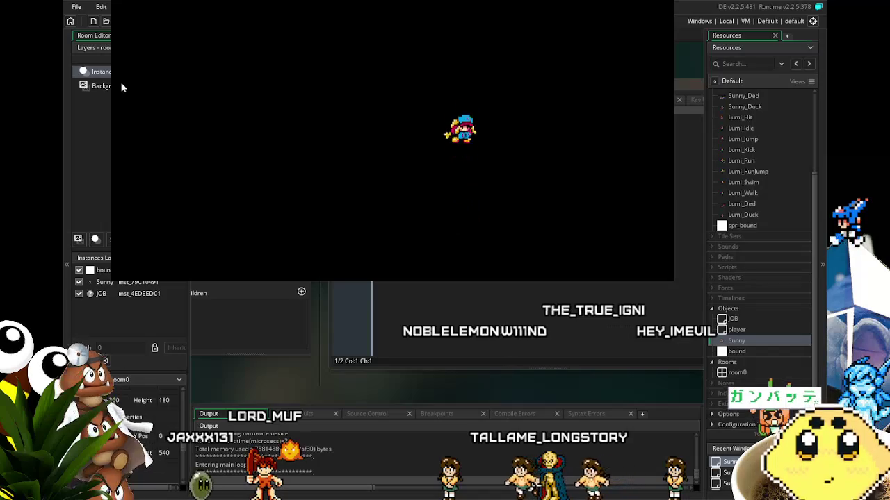
{"action": "key", "text": "Right"}
{"action": "key", "text": "Up"}
{"action": "key", "text": "Left"}
{"action": "key", "text": "Left"}
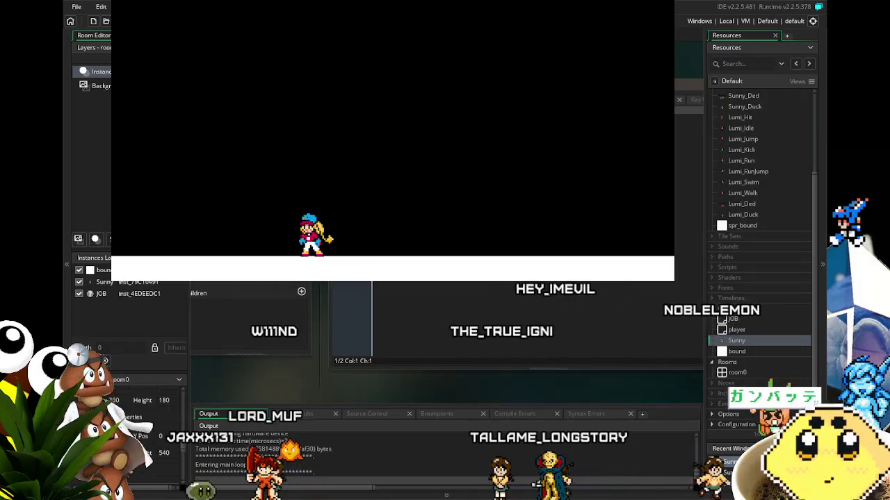
{"action": "key", "text": "alt+F4"}
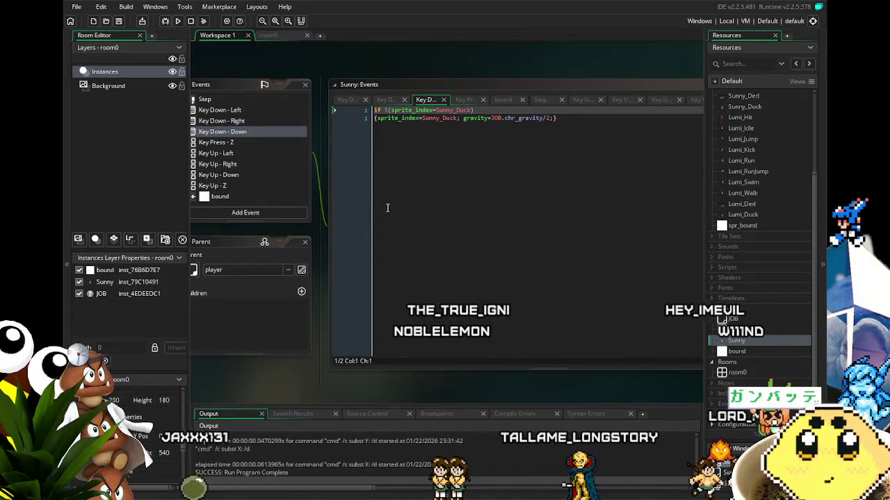
{"action": "left_click", "coordinate": [419, 216]}
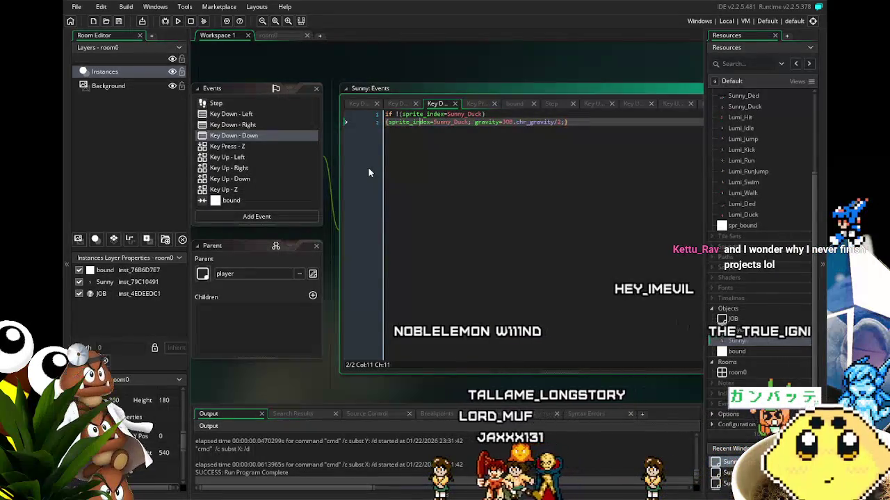
{"action": "key", "text": "Left"}
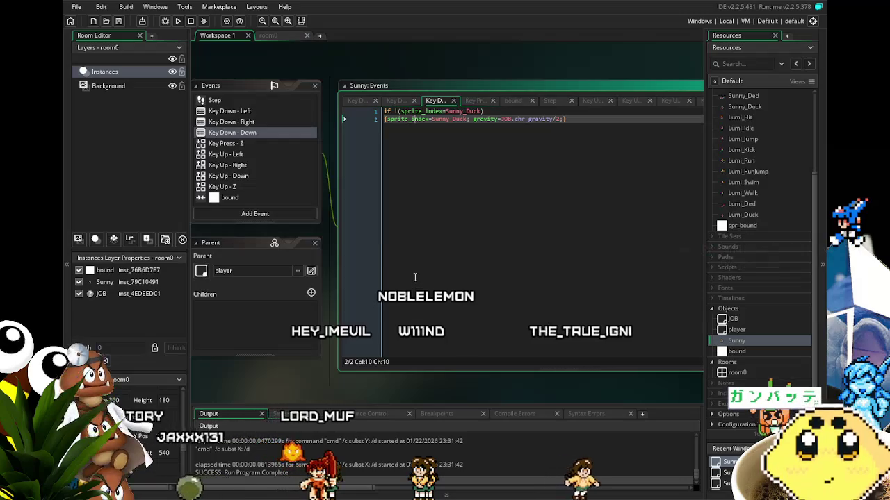
{"action": "left_click_drag", "start_coordinate": [408, 268], "coordinate": [424, 269]}
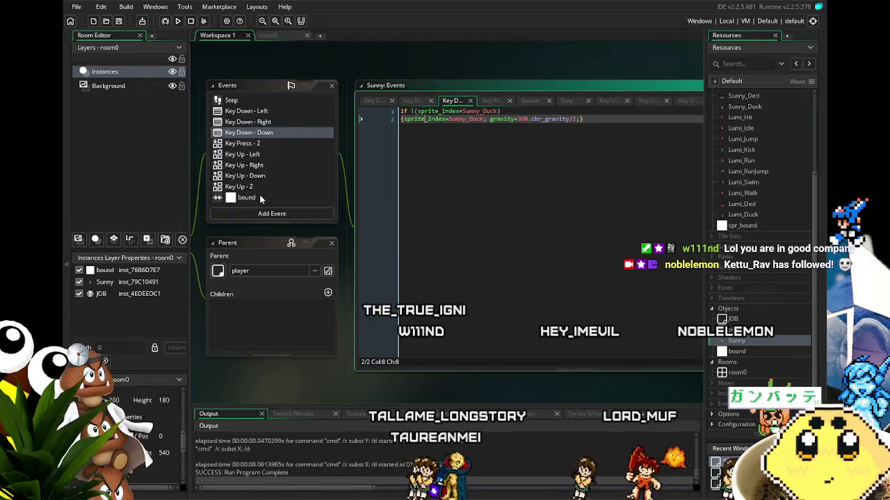
{"action": "left_click", "coordinate": [444, 280]}
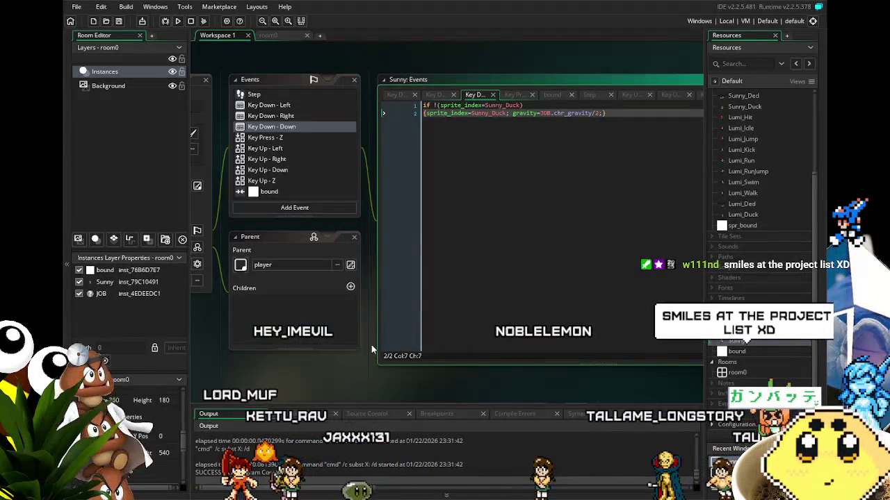
{"action": "left_click_drag", "start_coordinate": [349, 384], "coordinate": [336, 389]}
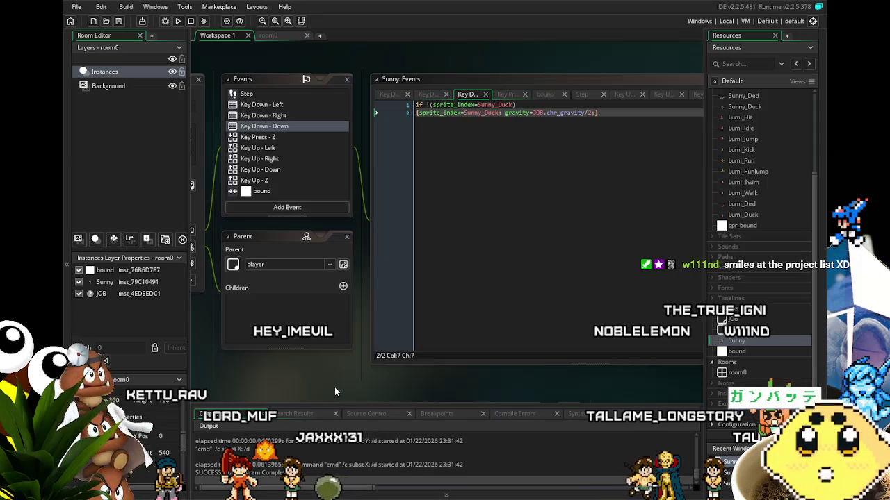
{"action": "scroll", "coordinate": [339, 387], "scroll_direction": "left", "scroll_amount": 1}
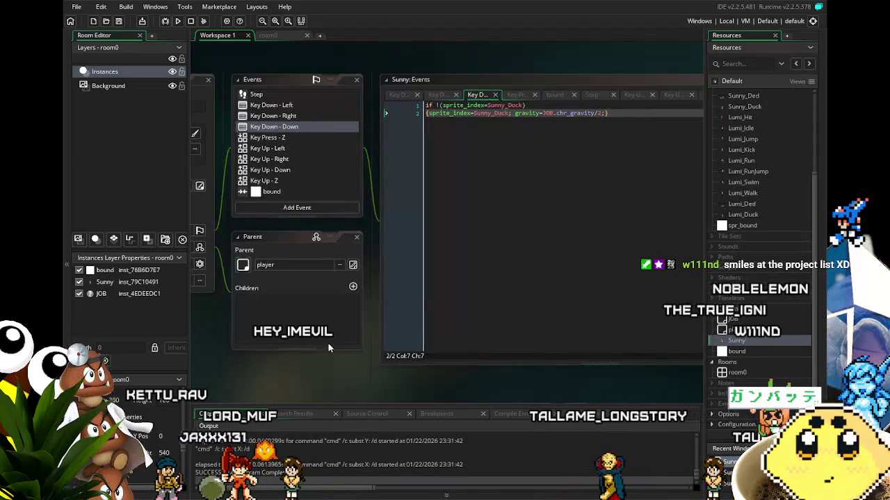
{"action": "scroll", "coordinate": [315, 399], "scroll_direction": "left", "scroll_amount": 1}
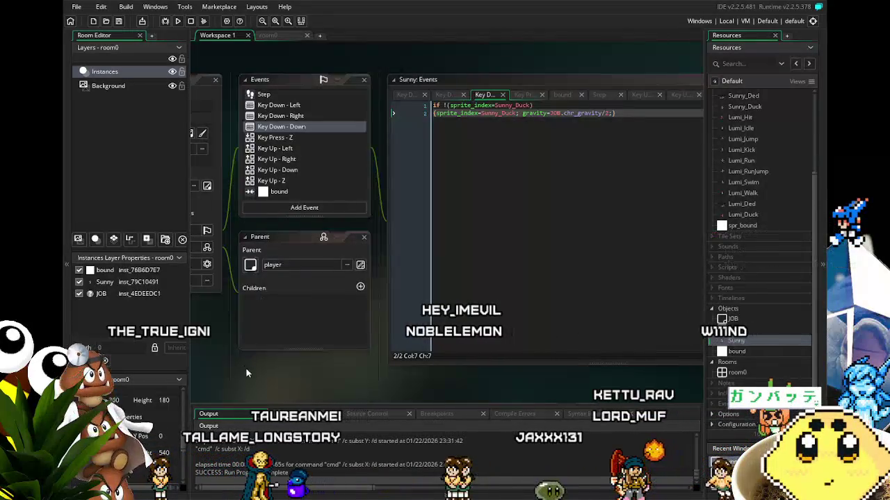
{"action": "left_click_drag", "start_coordinate": [257, 378], "coordinate": [282, 366]}
{"action": "mouse_move", "coordinate": [348, 376]}
{"action": "left_mouse_down"}
{"action": "mouse_move", "coordinate": [394, 374]}
{"action": "mouse_move", "coordinate": [329, 374]}
{"action": "left_mouse_up"}
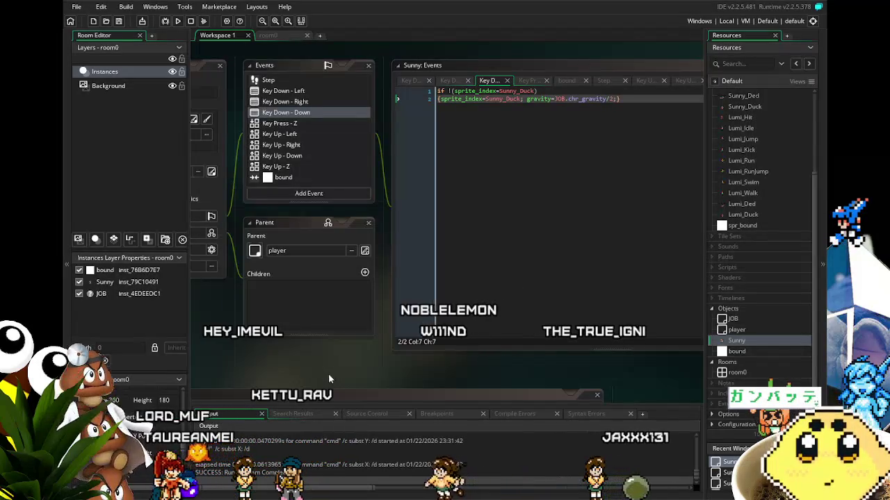
{"action": "left_click_drag", "start_coordinate": [330, 375], "coordinate": [321, 378]}
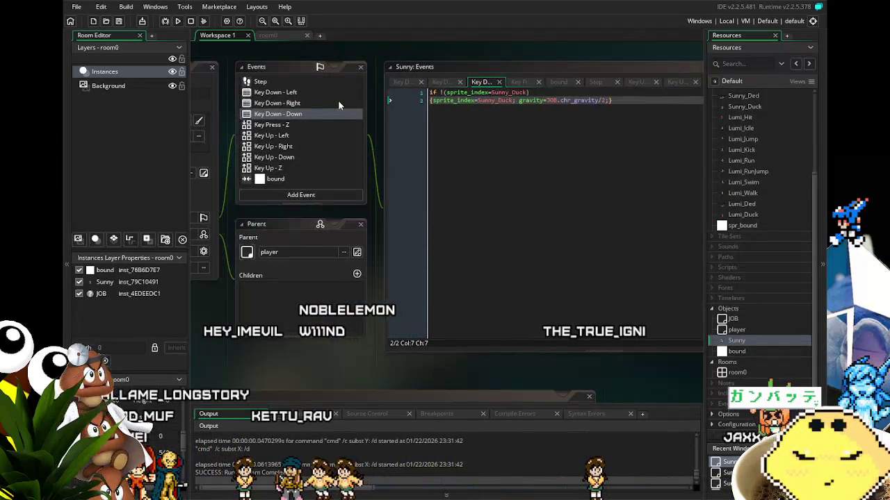
{"action": "scroll", "coordinate": [315, 178], "scroll_direction": "up", "scroll_amount": 1}
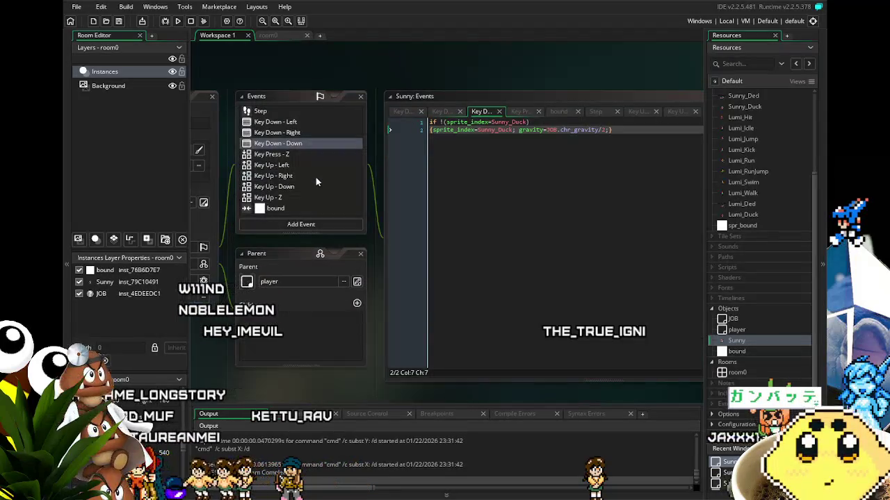
{"action": "mouse_move", "coordinate": [290, 370]}
{"action": "left_mouse_down"}
{"action": "mouse_move", "coordinate": [291, 379]}
{"action": "mouse_move", "coordinate": [330, 374]}
{"action": "mouse_move", "coordinate": [338, 351]}
{"action": "left_mouse_up"}
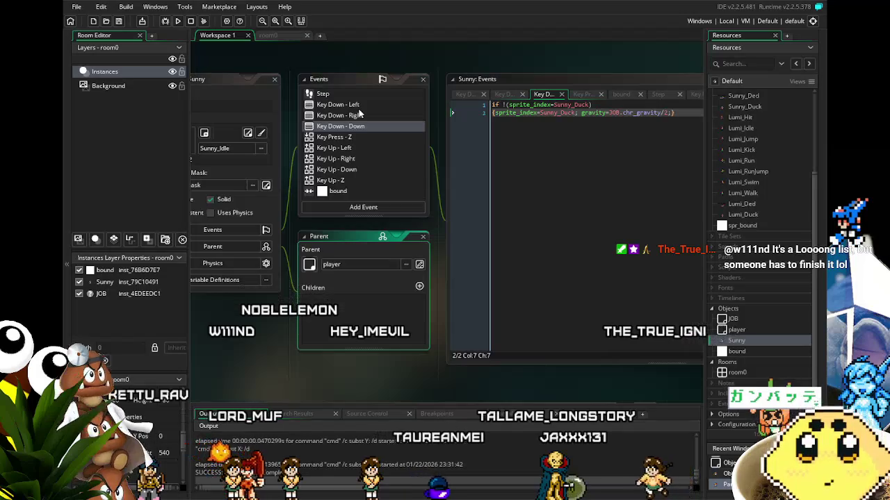
{"action": "left_click", "coordinate": [357, 106]}
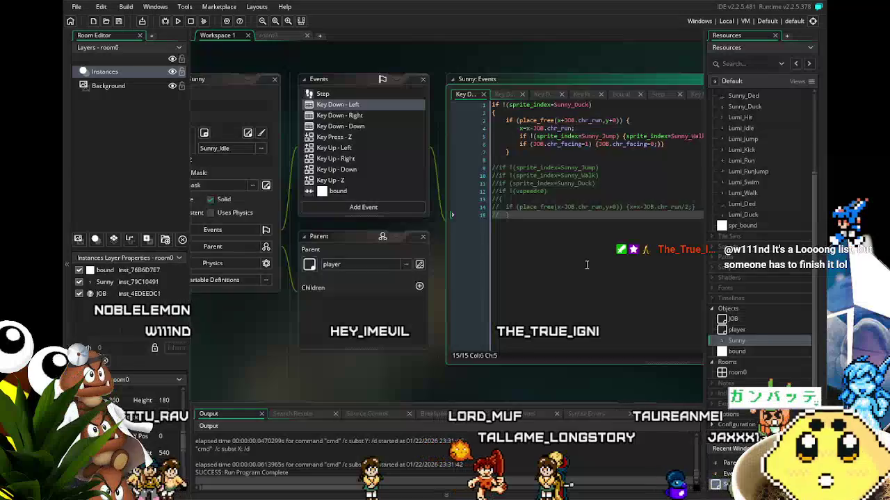
Step: Open Sunny's Key Down - Right code and review its not-ducking movement check, lines 7 to 15
{"action": "left_click_drag", "start_coordinate": [576, 262], "coordinate": [548, 254]}
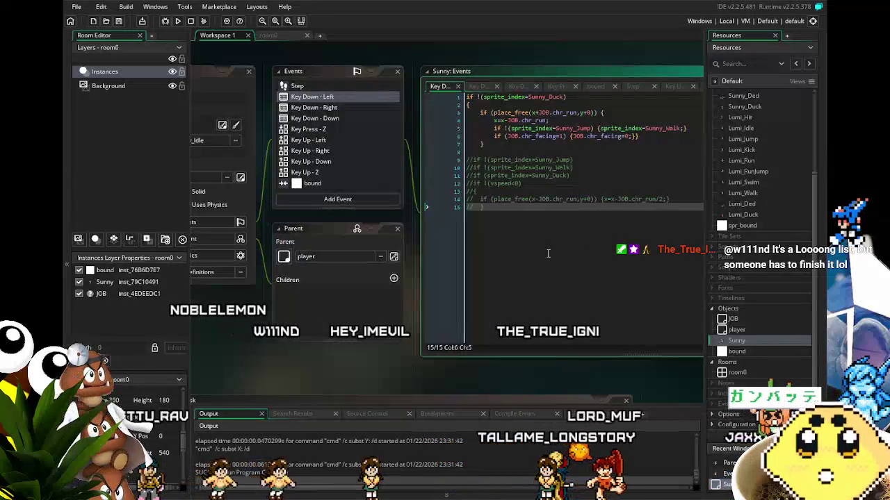
{"action": "left_click", "coordinate": [347, 107]}
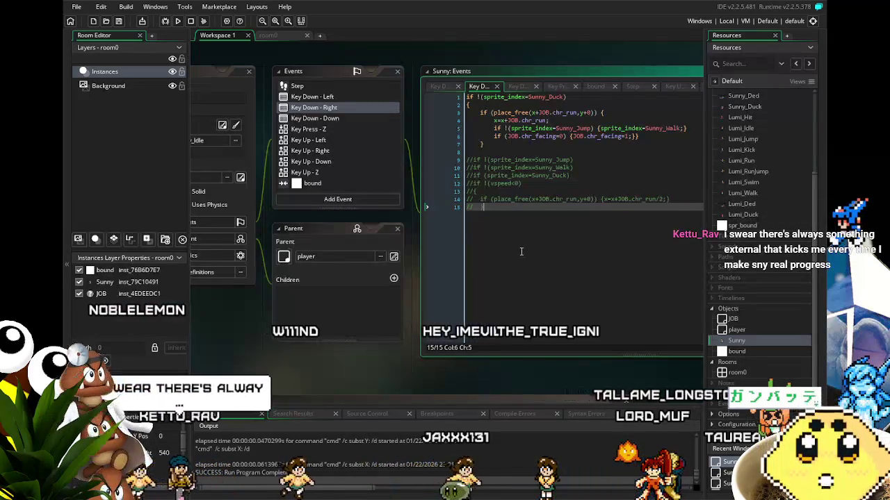
{"action": "left_click", "coordinate": [507, 144]}
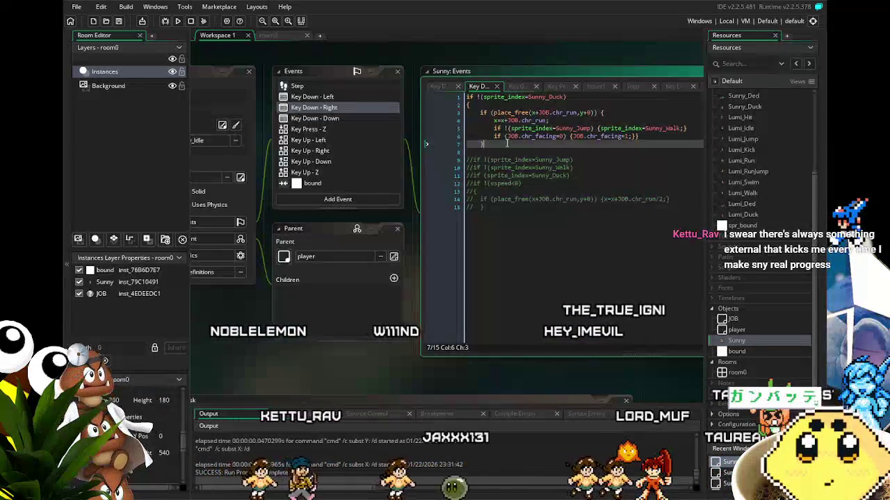
{"action": "left_click", "coordinate": [530, 247]}
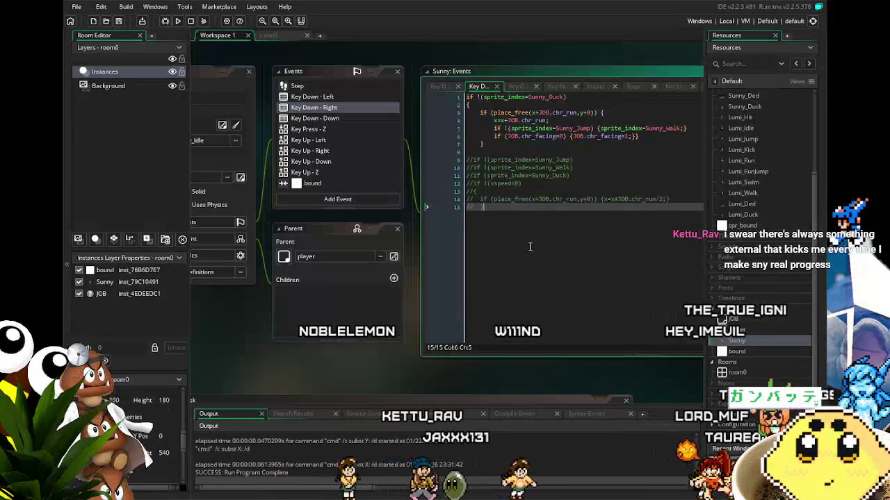
{"action": "mouse_move", "coordinate": [336, 366]}
{"action": "left_mouse_down"}
{"action": "mouse_move", "coordinate": [313, 368]}
{"action": "mouse_move", "coordinate": [324, 367]}
{"action": "left_mouse_up"}
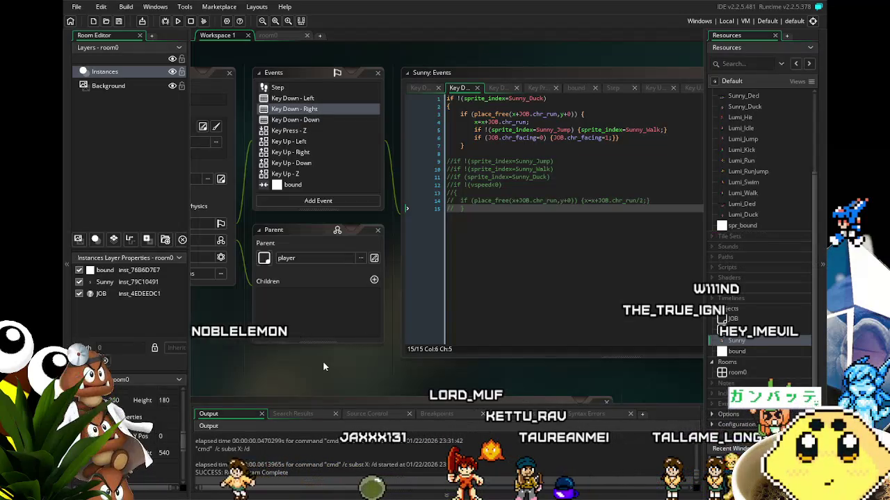
{"action": "left_click_drag", "start_coordinate": [330, 364], "coordinate": [340, 343]}
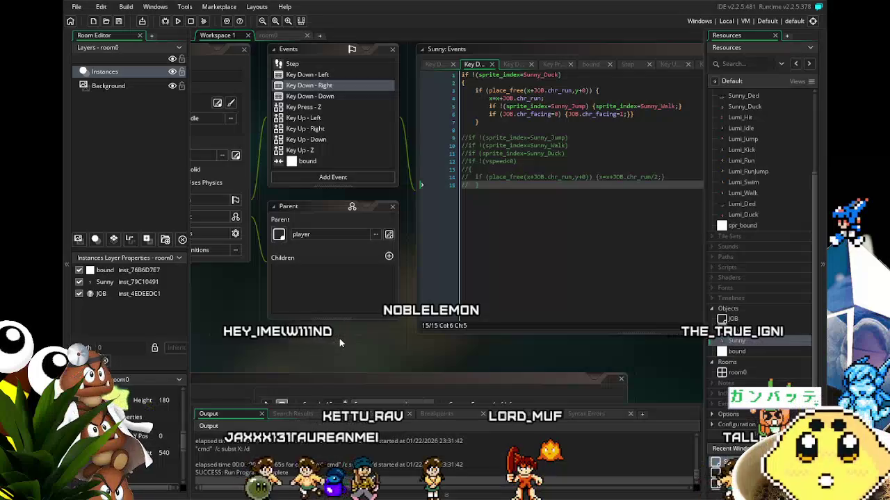
{"action": "scroll", "coordinate": [340, 343], "scroll_direction": "up", "scroll_amount": 1}
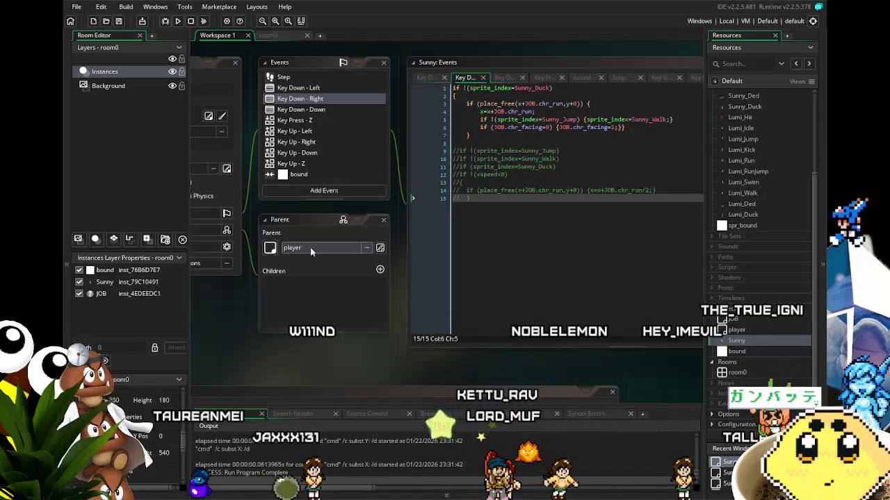
Step: Bring the Sunny object panel into view and reopen its Key Down - Left movement code
{"action": "left_click_drag", "start_coordinate": [235, 358], "coordinate": [265, 352]}
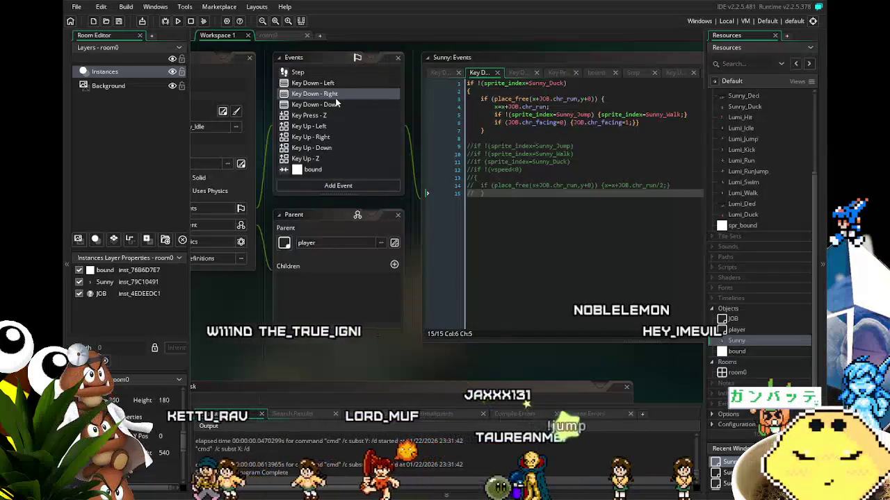
{"action": "mouse_move", "coordinate": [235, 303]}
{"action": "left_mouse_down"}
{"action": "mouse_move", "coordinate": [293, 284]}
{"action": "mouse_move", "coordinate": [271, 295]}
{"action": "left_mouse_up"}
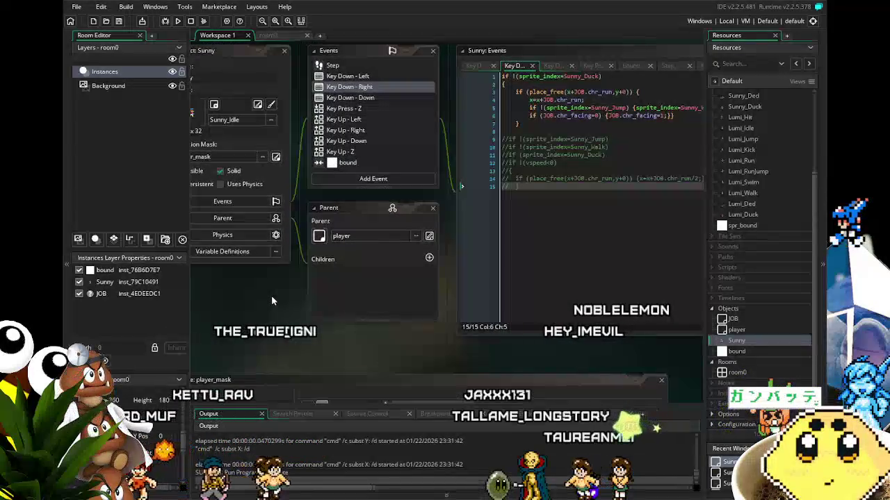
{"action": "scroll", "coordinate": [271, 301], "scroll_direction": "up", "scroll_amount": 3}
{"action": "scroll", "coordinate": [276, 315], "scroll_direction": "down", "scroll_amount": 3}
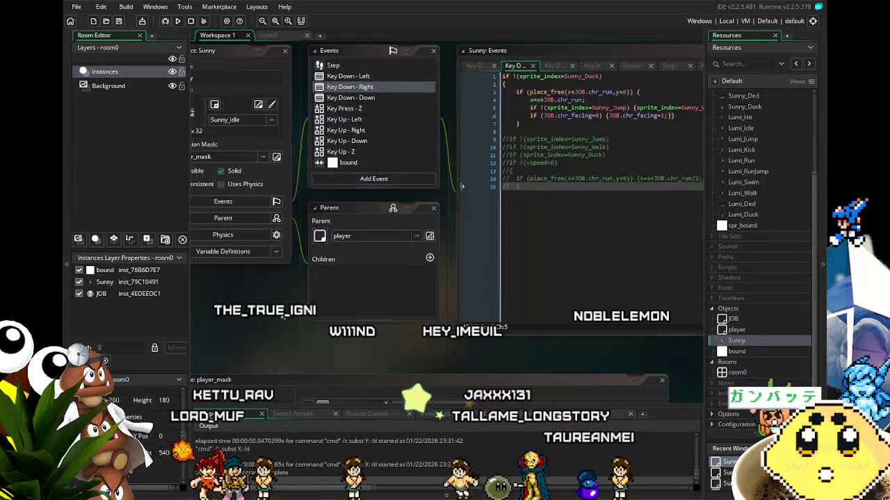
{"action": "left_click_drag", "start_coordinate": [275, 315], "coordinate": [293, 300]}
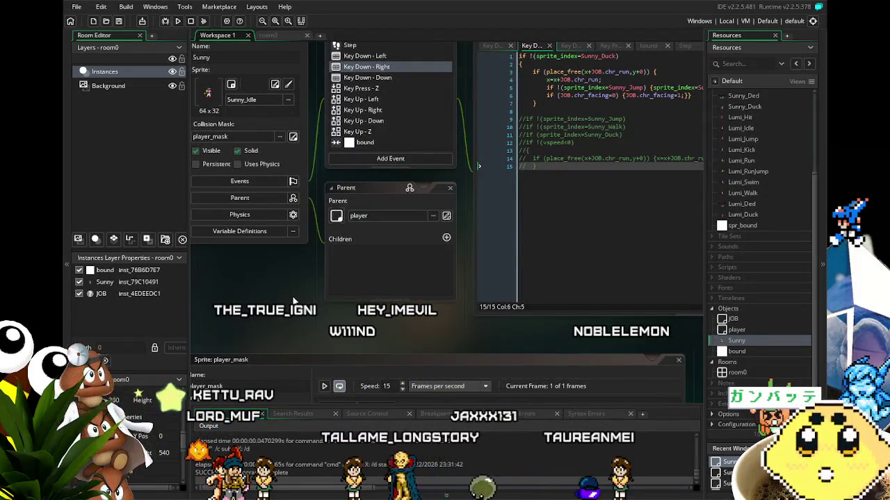
{"action": "scroll", "coordinate": [293, 301], "scroll_direction": "up", "scroll_amount": 2}
{"action": "left_click", "coordinate": [381, 86]}
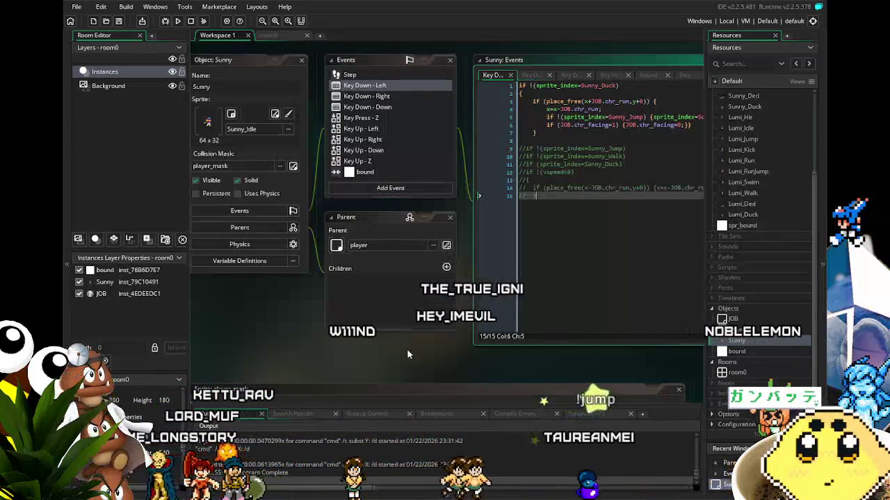
{"action": "left_click_drag", "start_coordinate": [409, 350], "coordinate": [363, 349]}
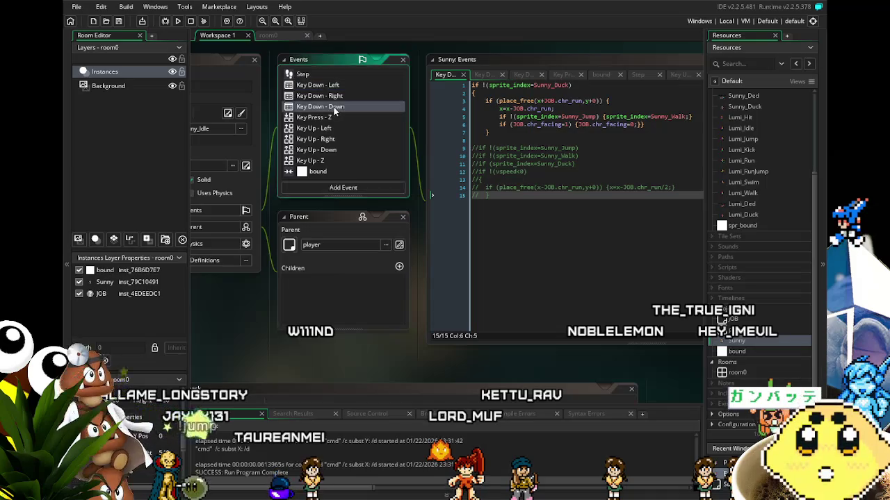
Step: Glance at the Key Down - Down duck code, then return to Key Down - Right's +JOB.chr_run movement
{"action": "left_click", "coordinate": [334, 107]}
{"action": "left_click", "coordinate": [336, 97]}
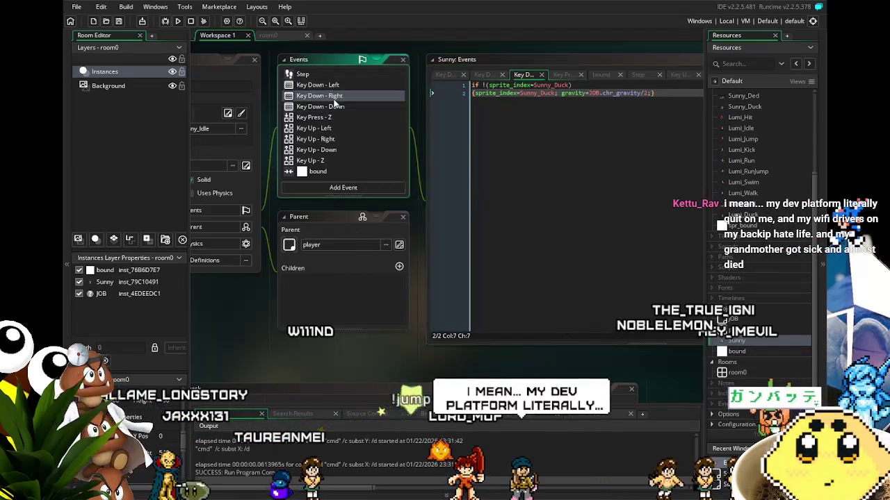
{"action": "left_click_drag", "start_coordinate": [357, 353], "coordinate": [348, 351]}
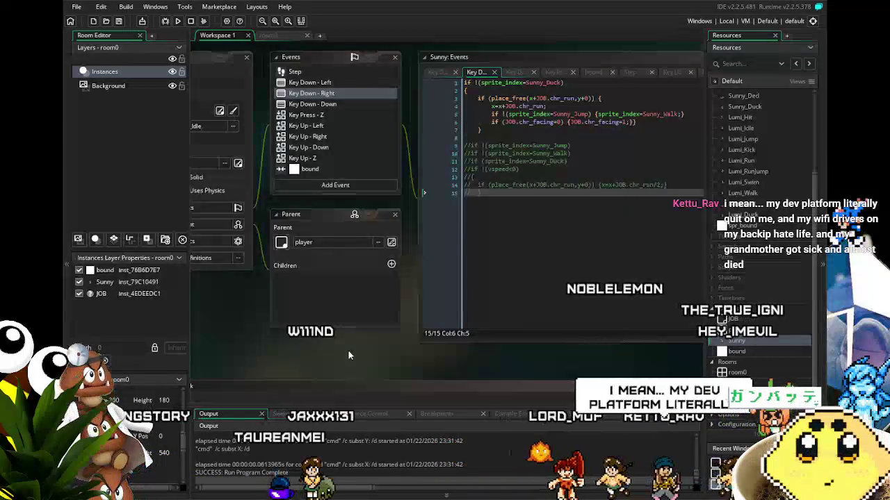
{"action": "left_click_drag", "start_coordinate": [348, 350], "coordinate": [343, 350]}
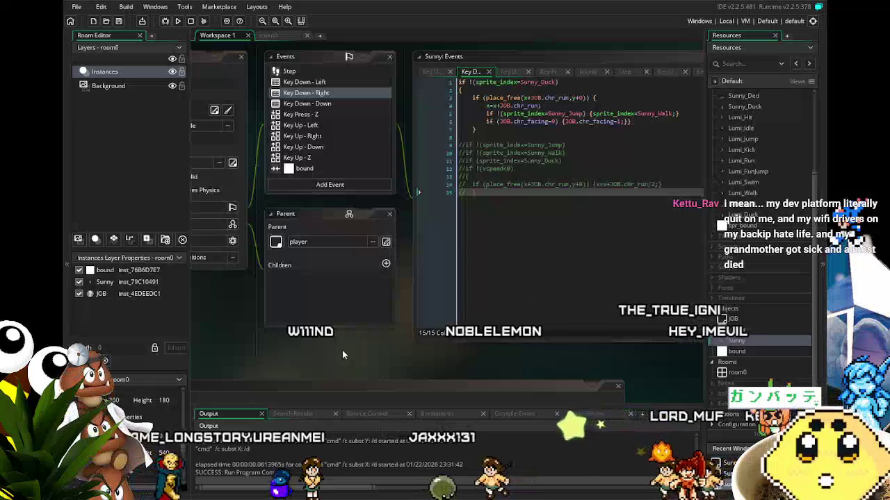
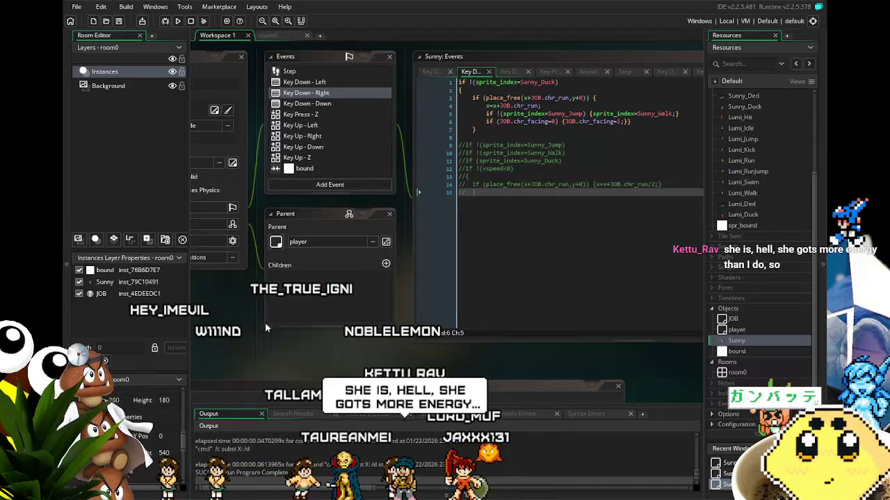
Step: Compare Sunny's Key Down - Down and Key Down - Right event code
{"action": "scroll", "coordinate": [265, 323], "scroll_direction": "up", "scroll_amount": 3}
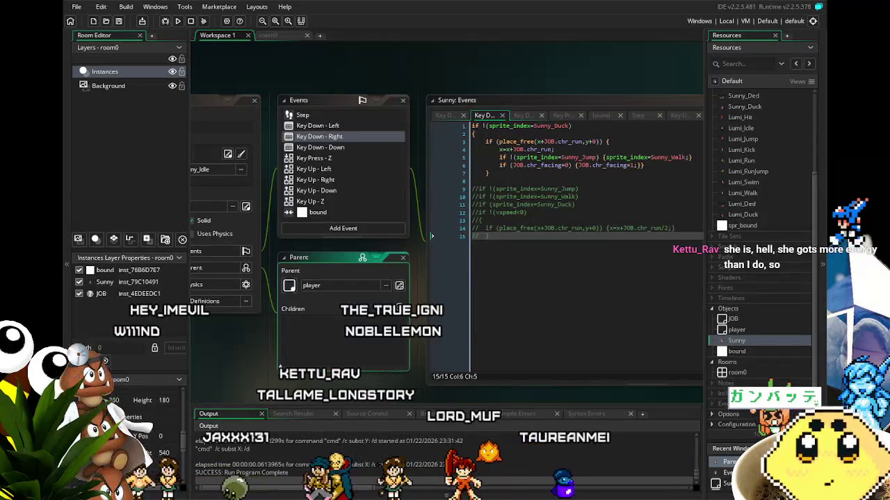
{"action": "left_click", "coordinate": [344, 143]}
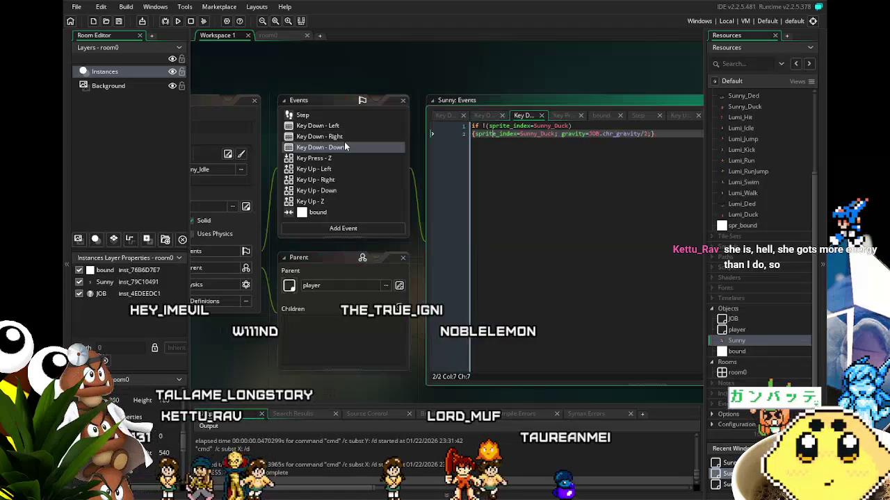
{"action": "left_click", "coordinate": [349, 140]}
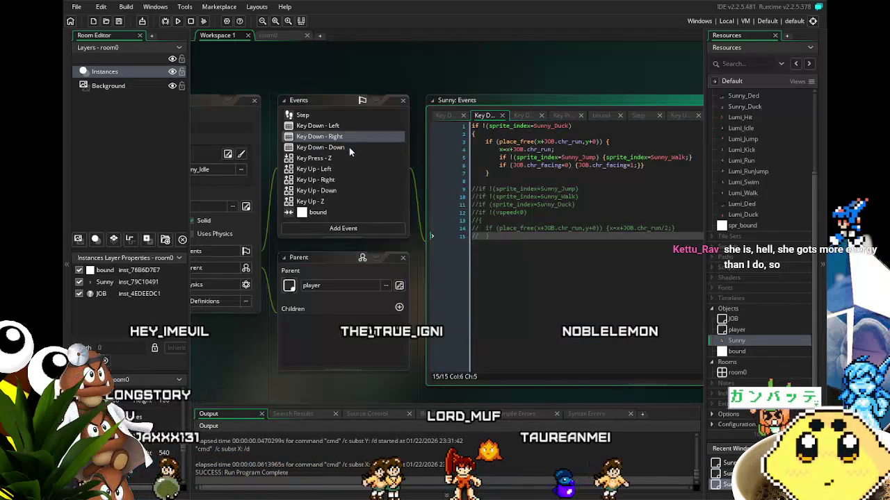
{"action": "left_click", "coordinate": [349, 150]}
{"action": "left_click_drag", "start_coordinate": [510, 201], "coordinate": [471, 192]}
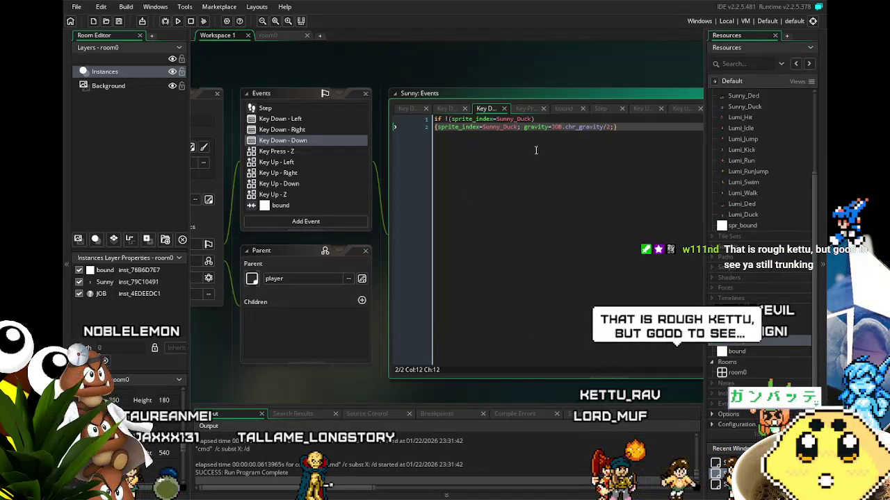
Step: Delete 'gravity=JOB.chr_gravity/2;' from the Key Down - Down event and save the project
{"action": "left_click_drag", "start_coordinate": [614, 127], "coordinate": [543, 127]}
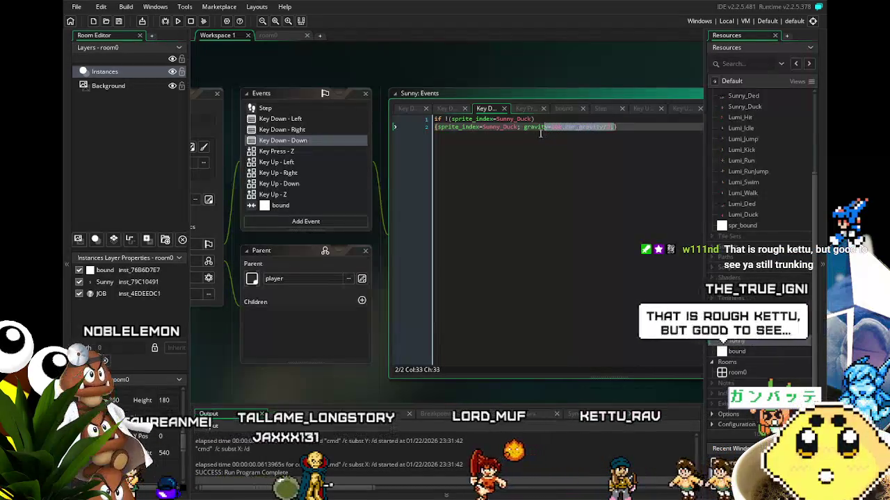
{"action": "key", "text": "BackSpace"}
{"action": "key", "text": "BackSpace"}
{"action": "key", "text": "BackSpace"}
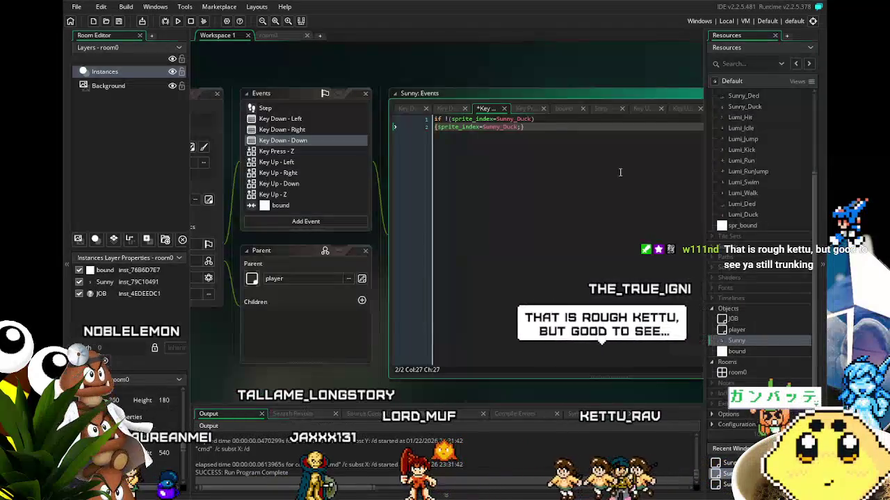
{"action": "key", "text": "ctrl+s"}
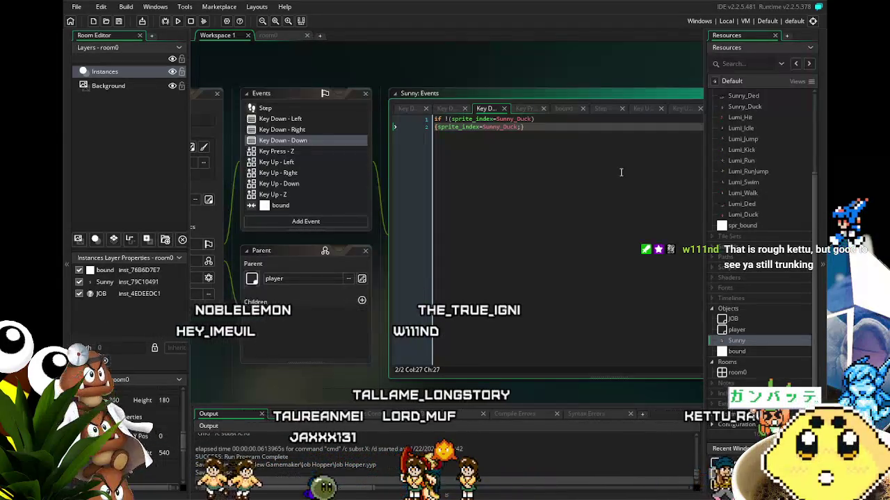
{"action": "left_click", "coordinate": [300, 109]}
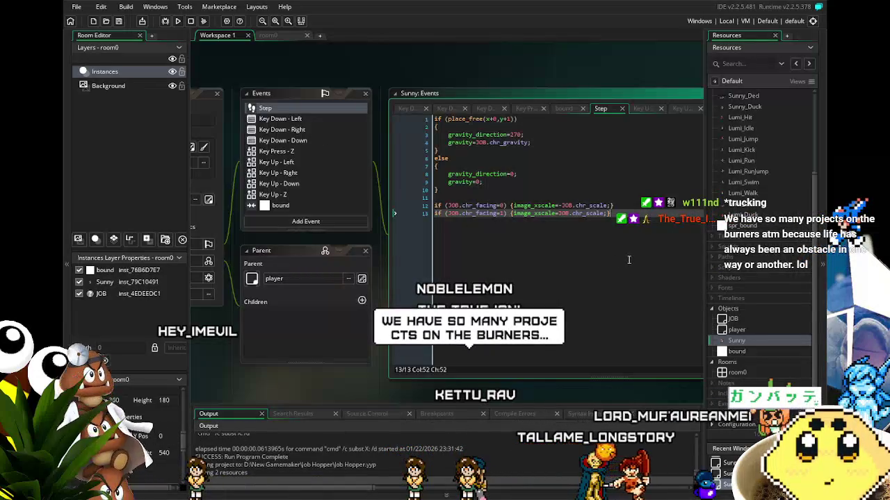
Step: Wrap line 4's gravity assignment in 'if !(sprite_index=Sunny_Duck) {…}'
{"action": "key", "text": "Return"}
{"action": "key", "text": "Return"}
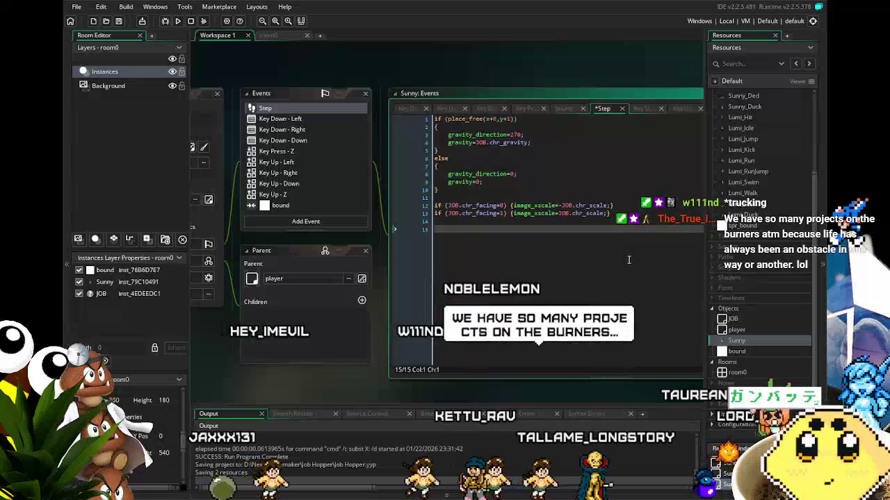
{"action": "key", "text": "BackSpace"}
{"action": "key", "text": "BackSpace"}
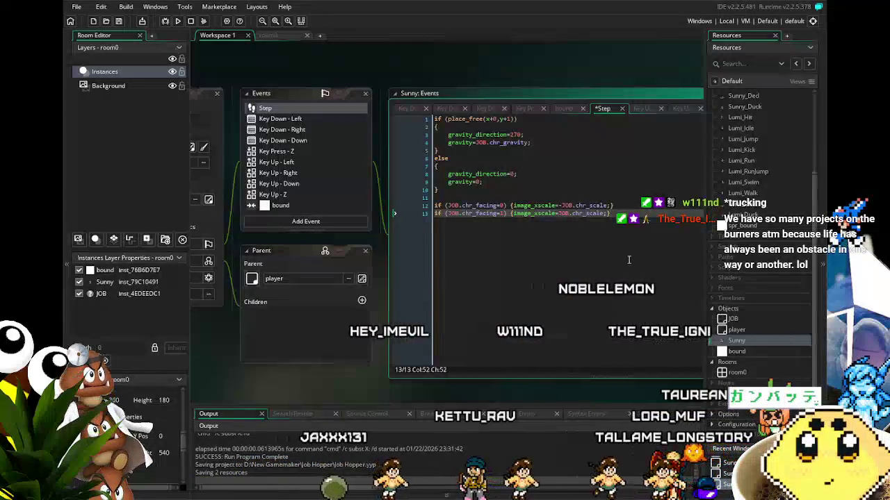
{"action": "key", "text": "Up"}
{"action": "key", "text": "Up"}
{"action": "key", "text": "Up"}
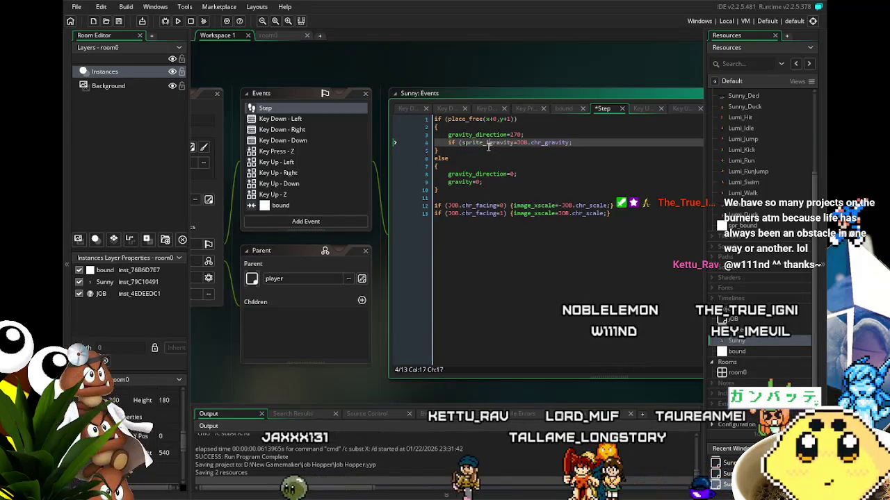
{"action": "type", "text": "index="}
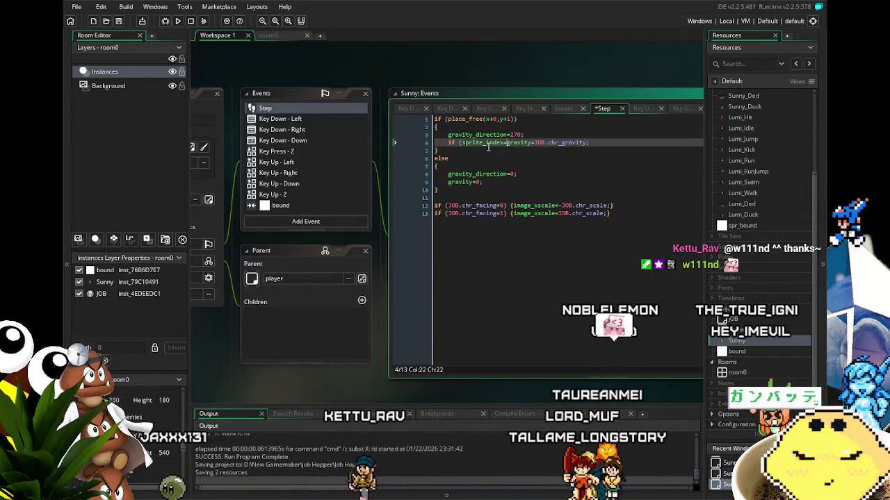
{"action": "type", "text": "Sunny_"}
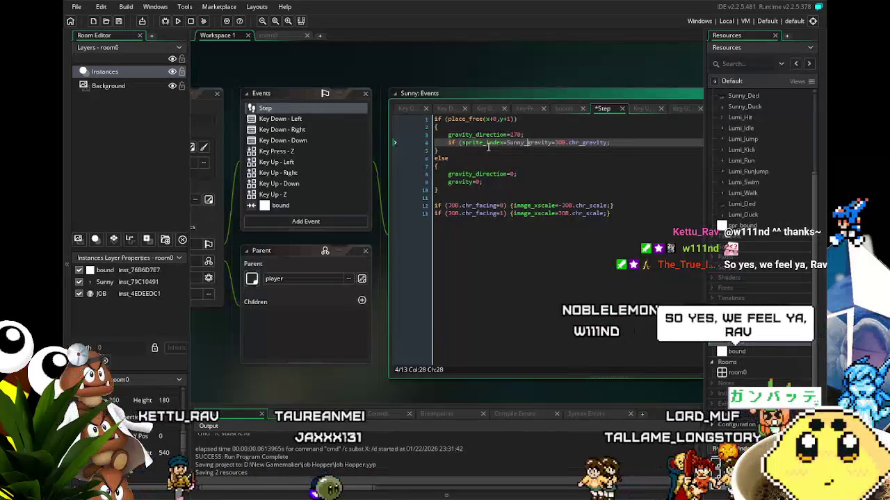
{"action": "type", "text": "{"}
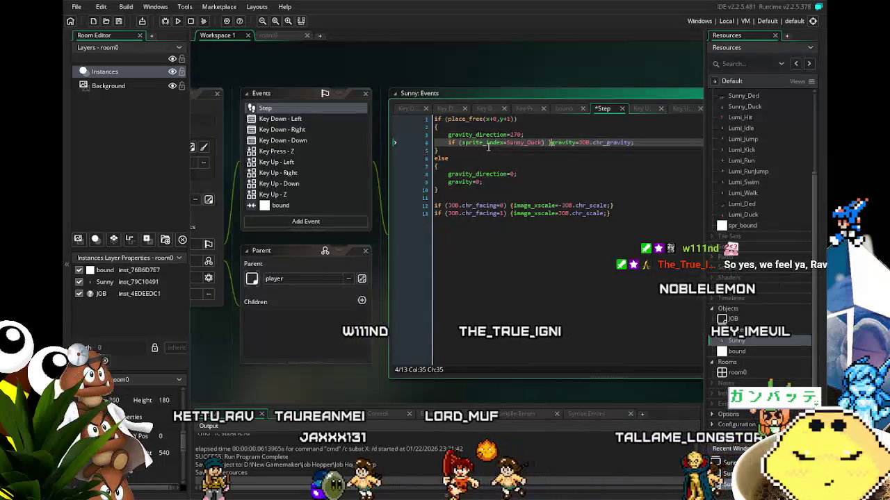
{"action": "key", "text": "End"}
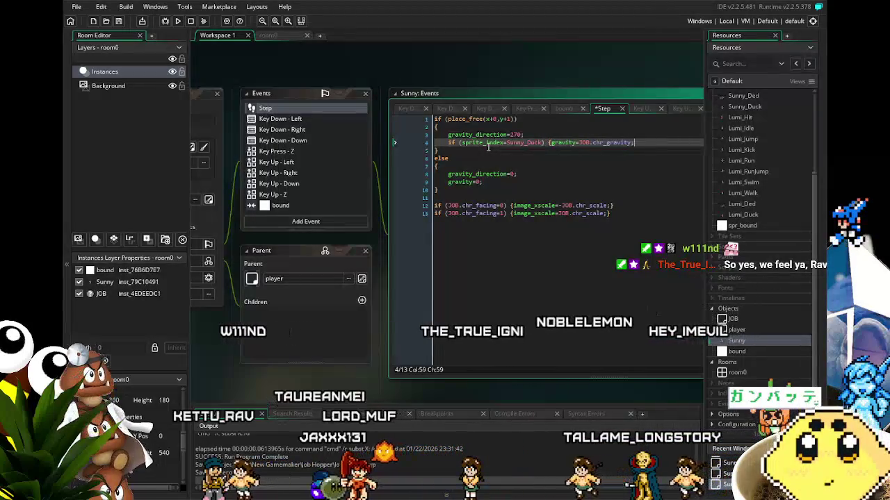
{"action": "left_click", "coordinate": [458, 143]}
{"action": "type", "text": "!"}
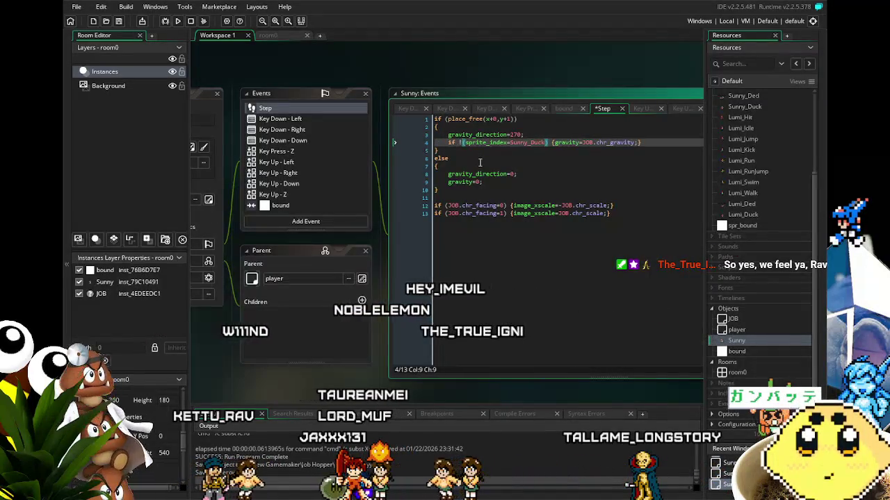
Step: Duplicate it as line 5 without the '!' and with gravity JOB.chr_gravity/2
{"action": "left_click_drag", "start_coordinate": [644, 142], "coordinate": [451, 146]}
{"action": "key", "text": "ctrl+c"}
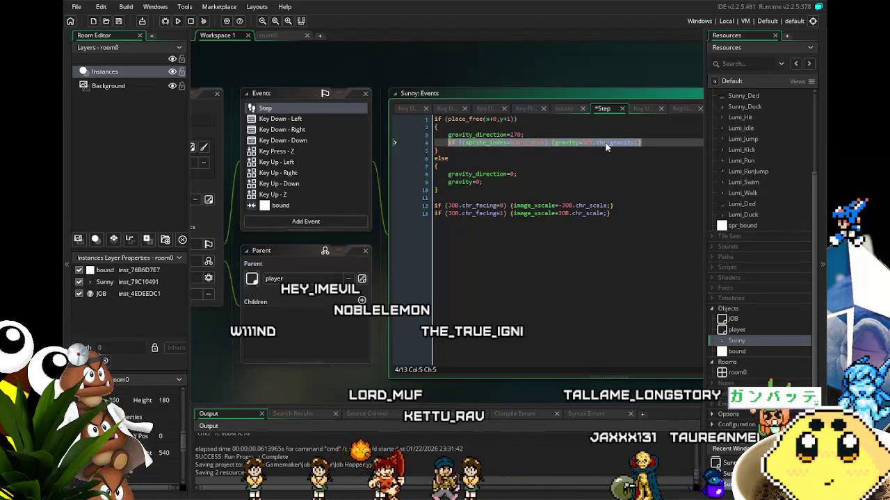
{"action": "left_click", "coordinate": [645, 142]}
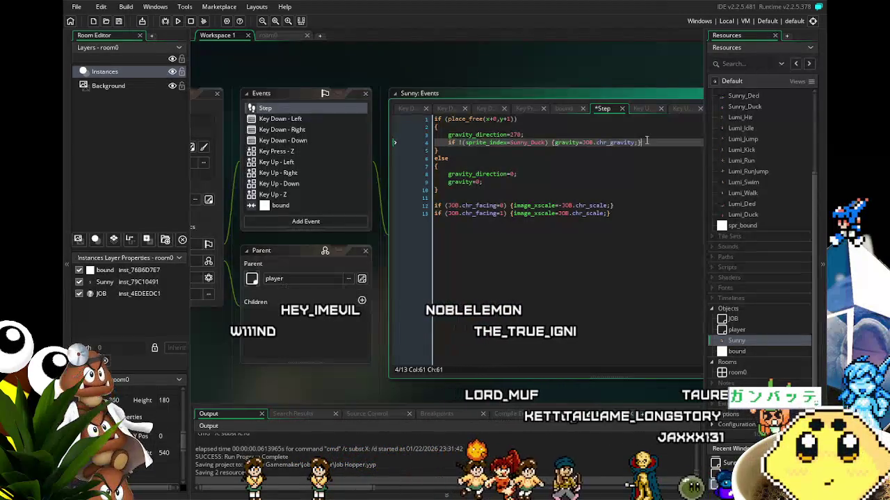
{"action": "key", "text": "Return"}
{"action": "key", "text": "ctrl+v"}
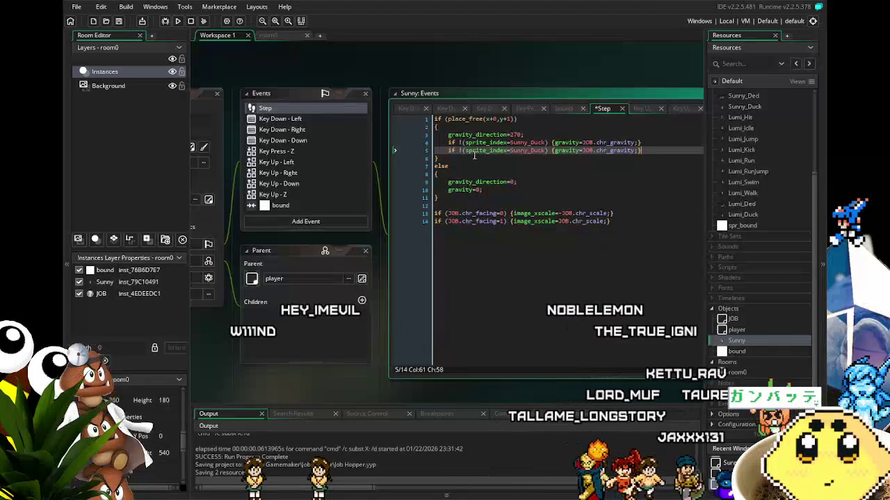
{"action": "left_click", "coordinate": [461, 150]}
{"action": "key", "text": "BackSpace"}
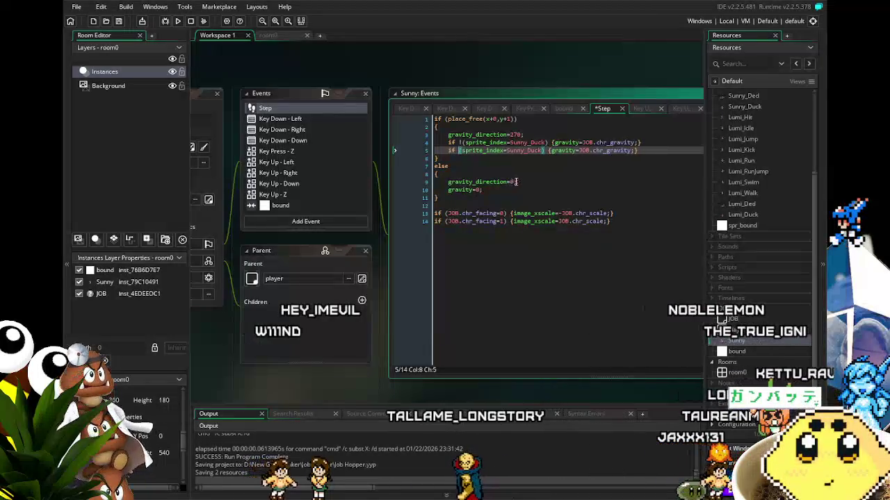
{"action": "type", "text": "/2"}
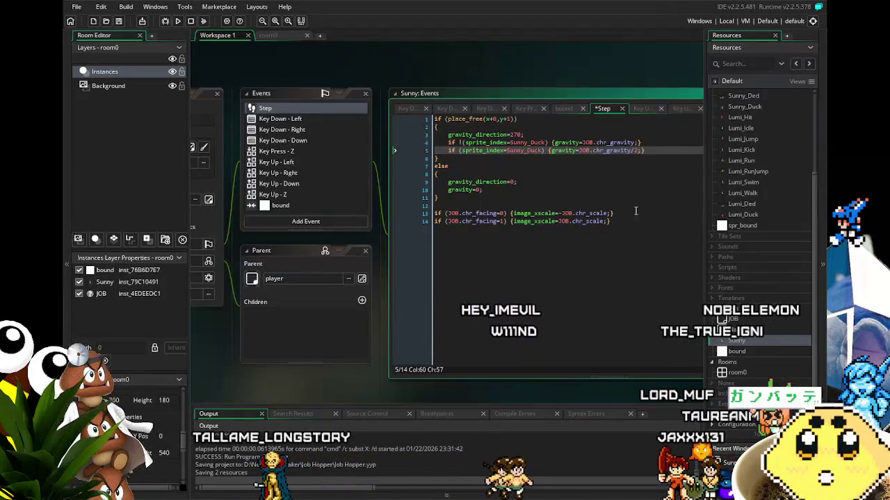
{"action": "left_click", "coordinate": [616, 285]}
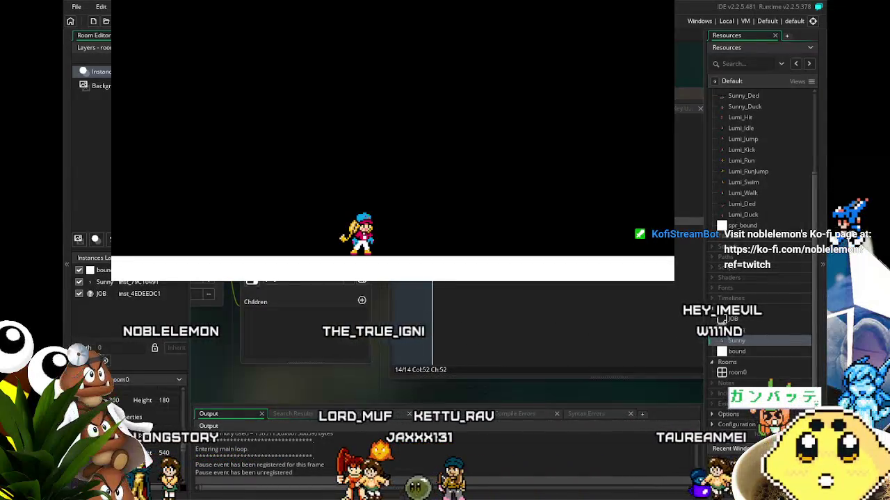
Step: Make Sunny walk left and right and jump repeatedly, then close the game with Escape
{"action": "key", "text": "space"}
{"action": "key", "text": "Left"}
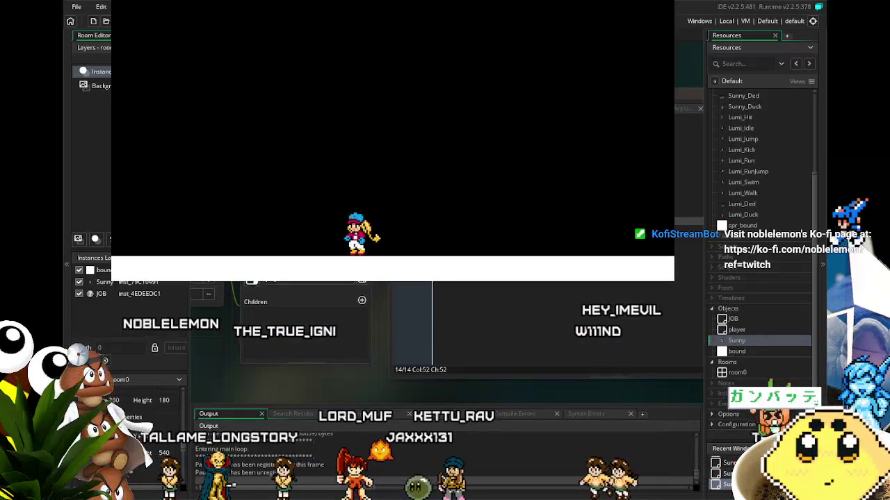
{"action": "key", "text": "Right"}
{"action": "key", "text": "space"}
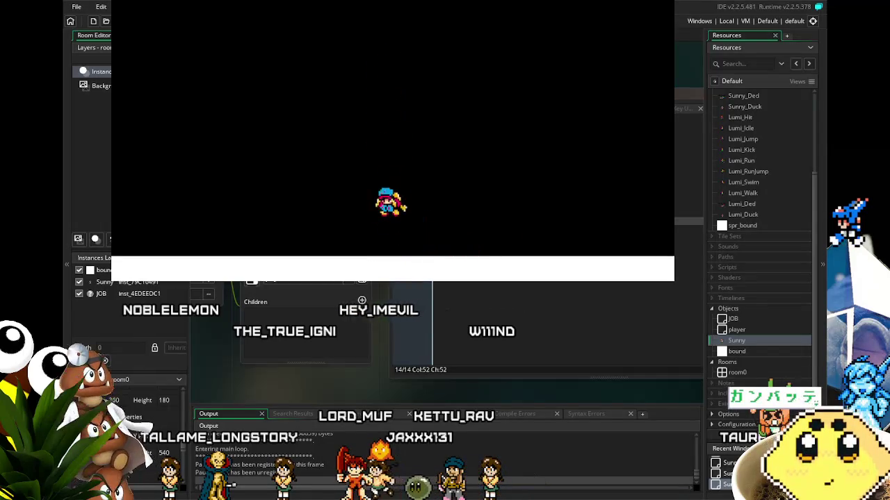
{"action": "key", "text": "space"}
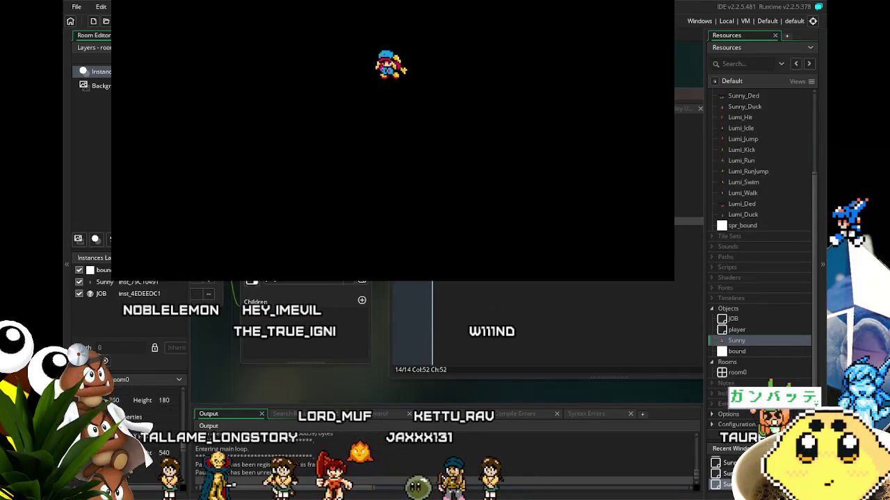
{"action": "key", "text": "space"}
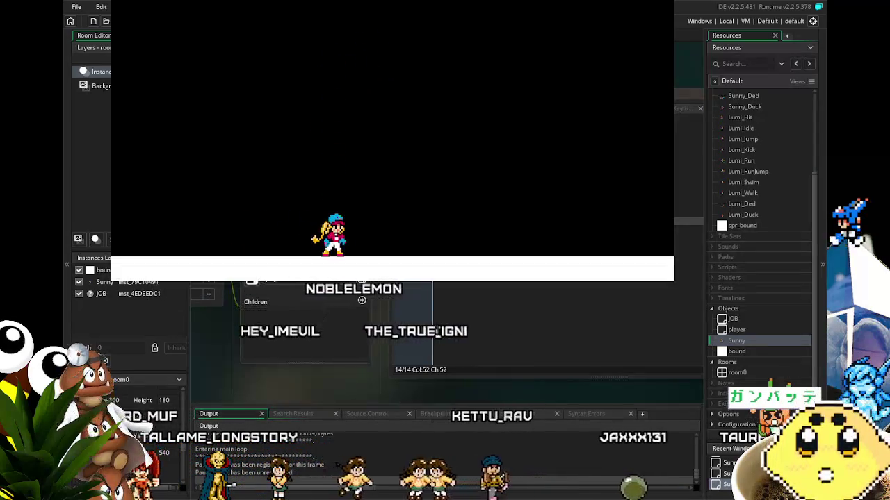
{"action": "key", "text": "Escape"}
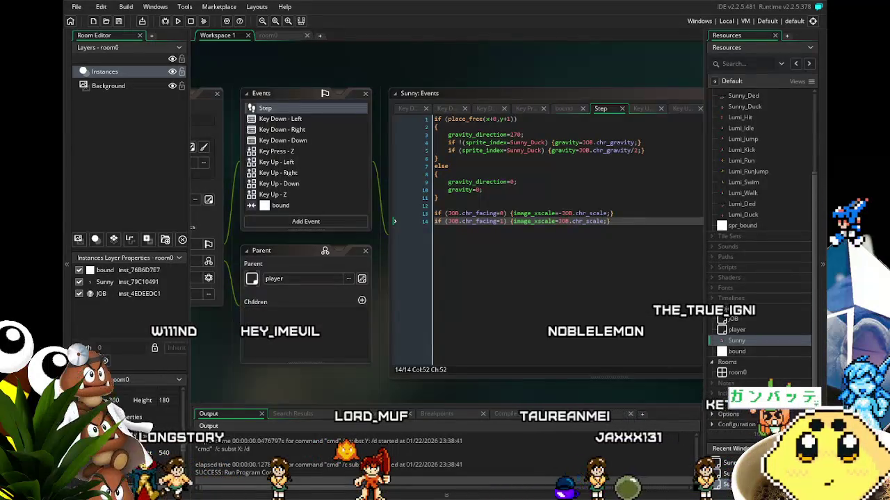
Step: Change line 5's ducking gravity to JOB.chr_gravity*2 and save the project
{"action": "scroll", "coordinate": [334, 392], "scroll_direction": "right", "scroll_amount": 2}
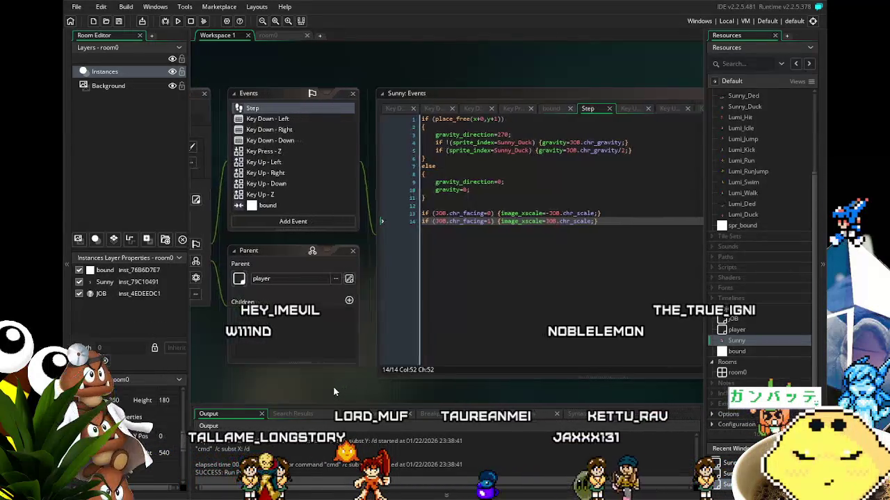
{"action": "scroll", "coordinate": [327, 386], "scroll_direction": "right", "scroll_amount": 3}
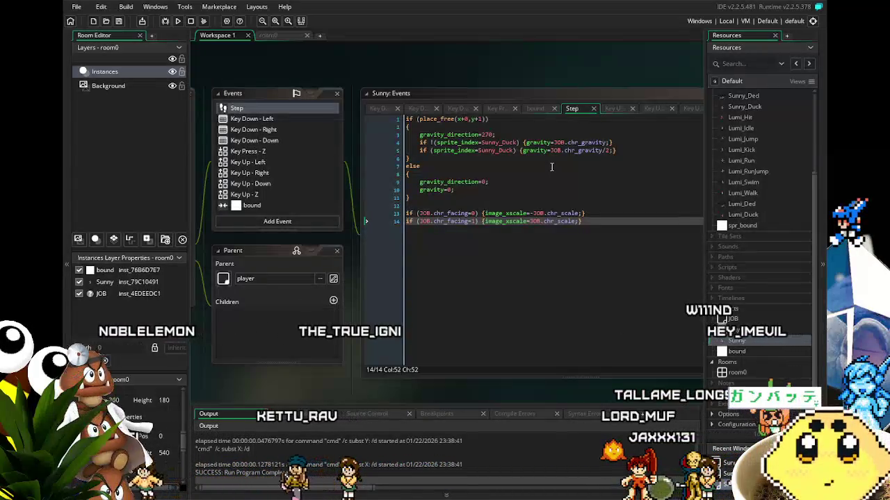
{"action": "left_click", "coordinate": [607, 151]}
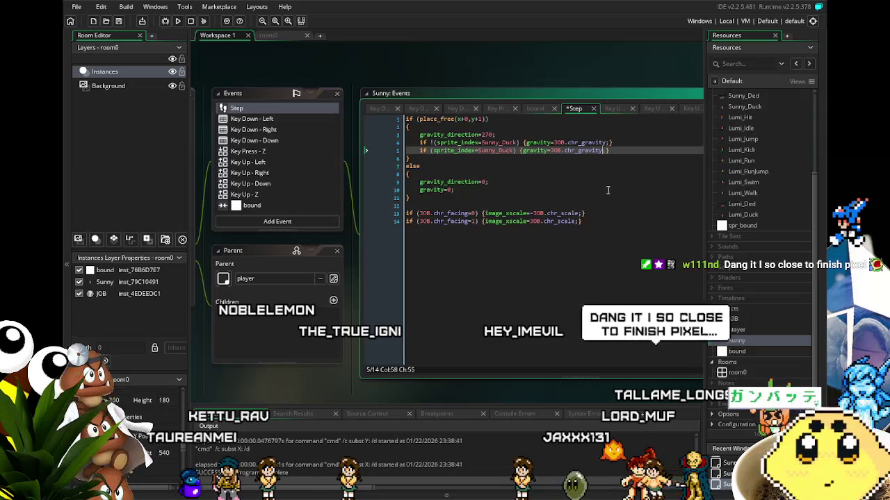
{"action": "type", "text": "*2"}
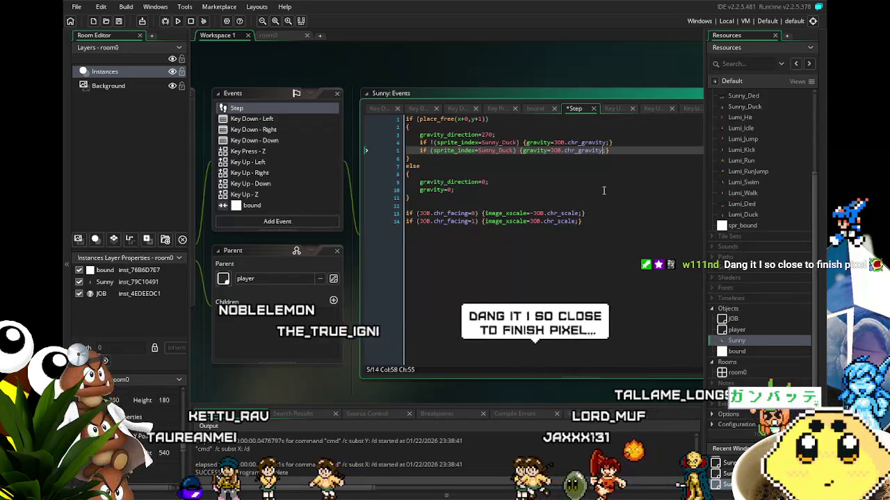
{"action": "key", "text": "ctrl+s"}
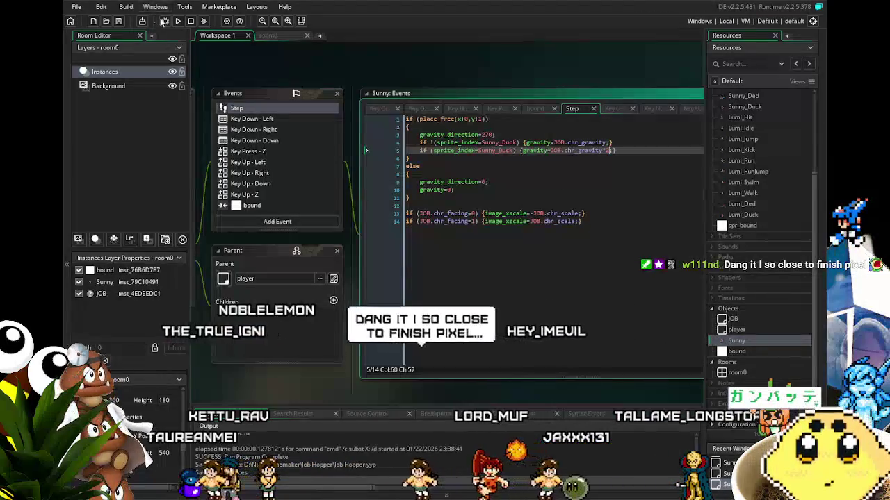
{"action": "left_click", "coordinate": [179, 22]}
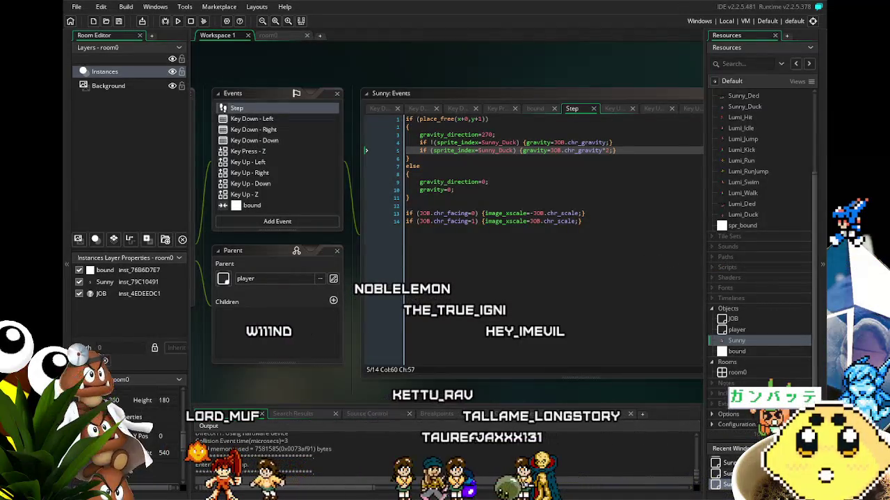
{"action": "key", "text": "Left"}
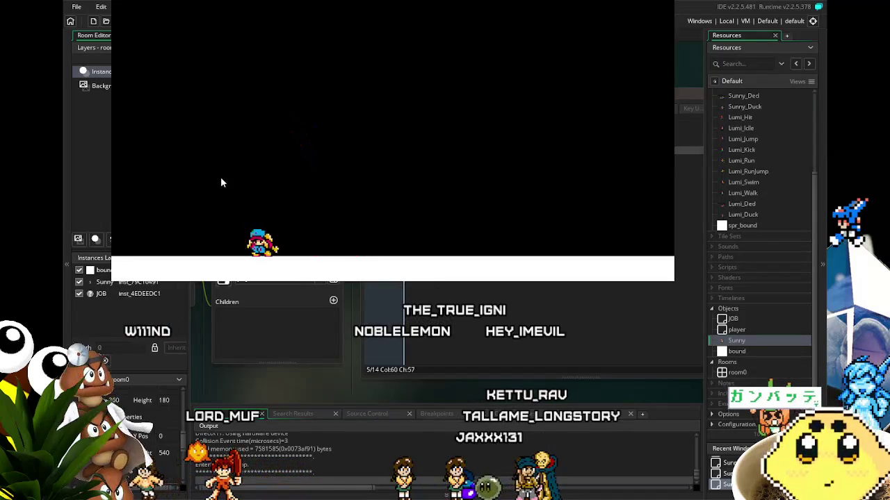
{"action": "key", "text": "Up"}
{"action": "key", "text": "Right"}
{"action": "key", "text": "Up"}
{"action": "key", "text": "Up"}
{"action": "key", "text": "Right"}
{"action": "key", "text": "Left"}
{"action": "key", "text": "Up"}
{"action": "key", "text": "Left"}
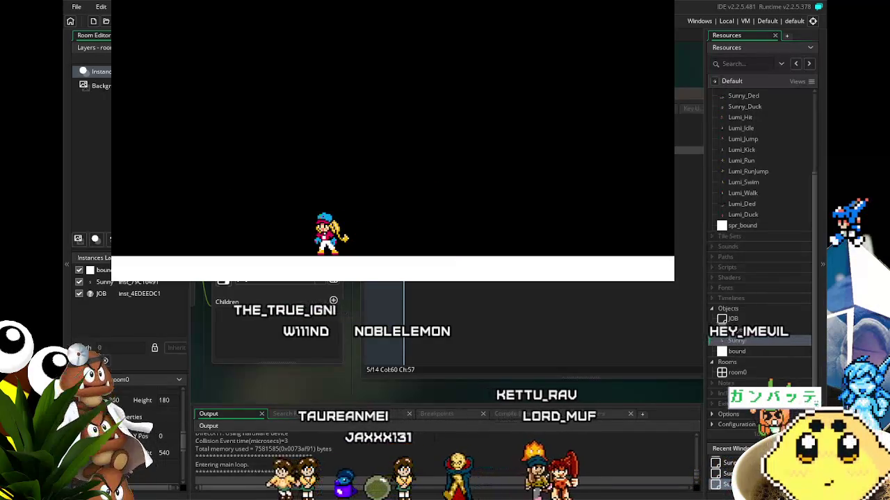
{"action": "key", "text": "alt+F4"}
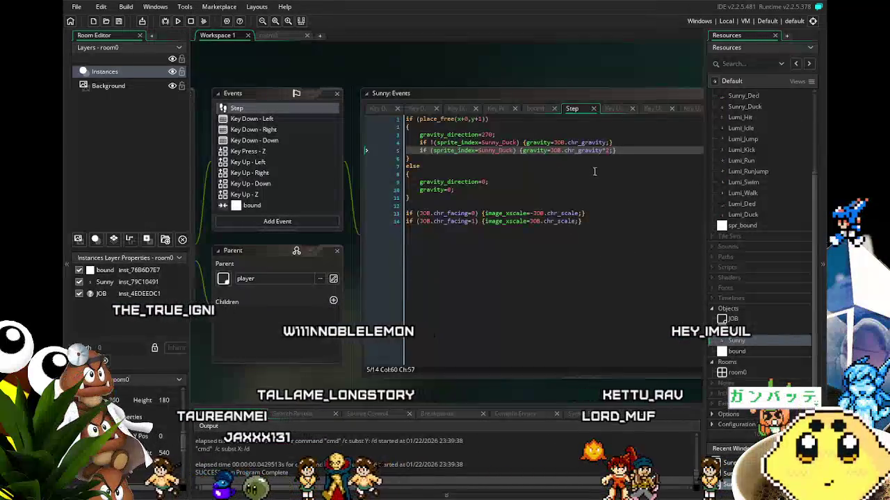
Step: Change the ducking gravity to JOB.chr_gravity*1.5 and launch a test run with F5
{"action": "key", "text": "BackSpace"}
{"action": "type", "text": "1.5"}
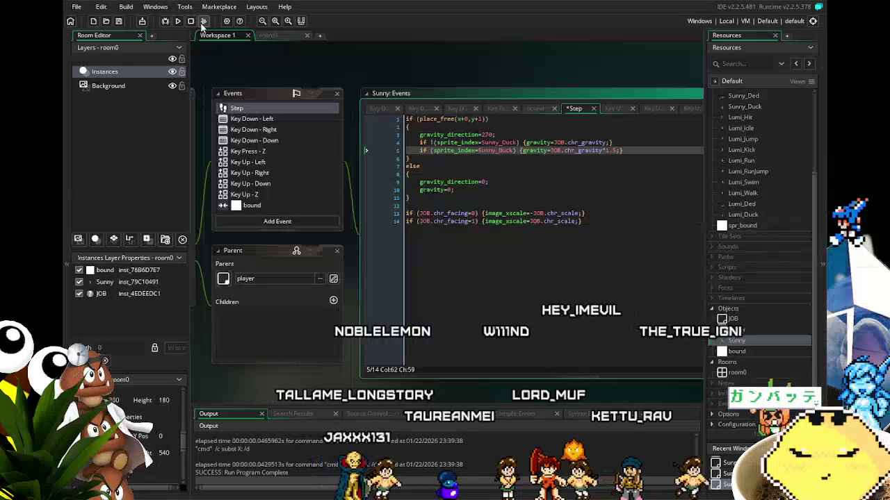
{"action": "key", "text": "F5"}
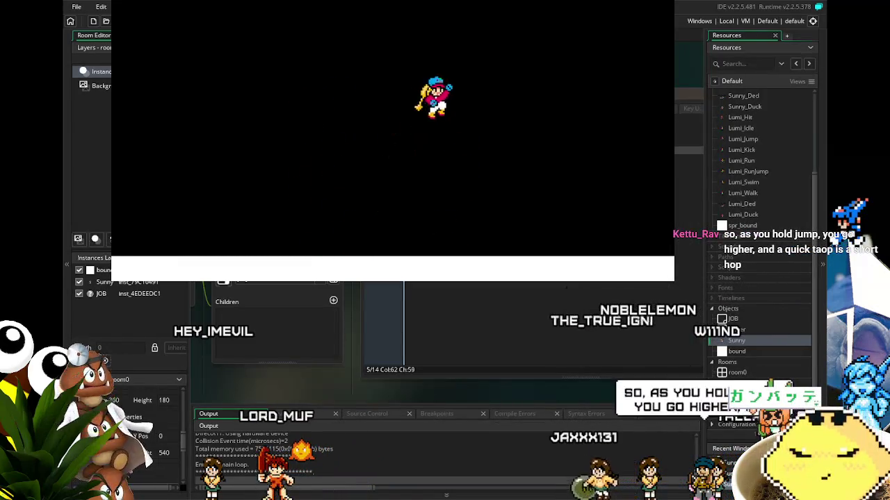
{"action": "key", "text": "Left"}
{"action": "key", "text": "space"}
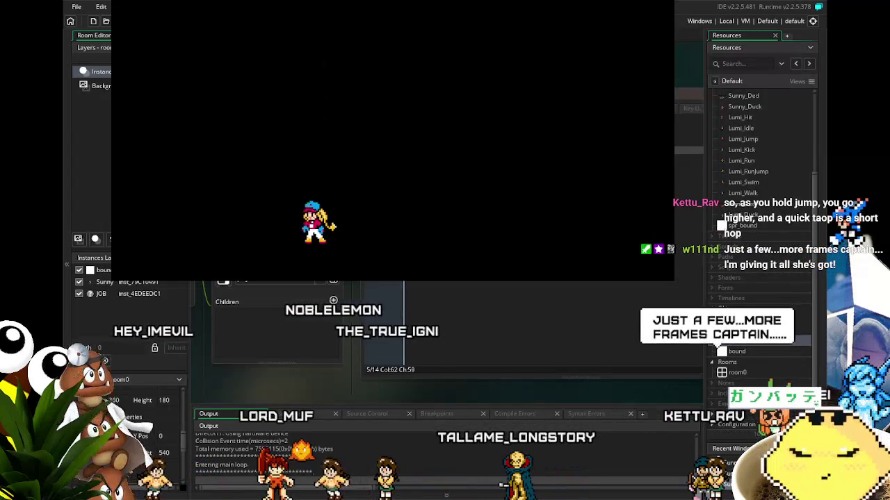
{"action": "key", "text": "space"}
{"action": "key", "text": "Right"}
{"action": "key", "text": "Left"}
{"action": "key", "text": "space"}
{"action": "key", "text": "Left"}
{"action": "key", "text": "space"}
{"action": "key", "text": "Right"}
{"action": "key", "text": "Right"}
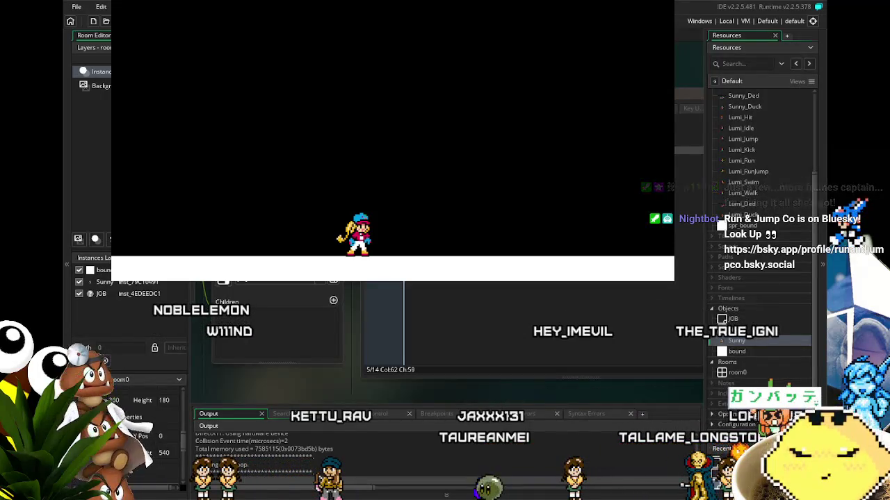
{"action": "key", "text": "space"}
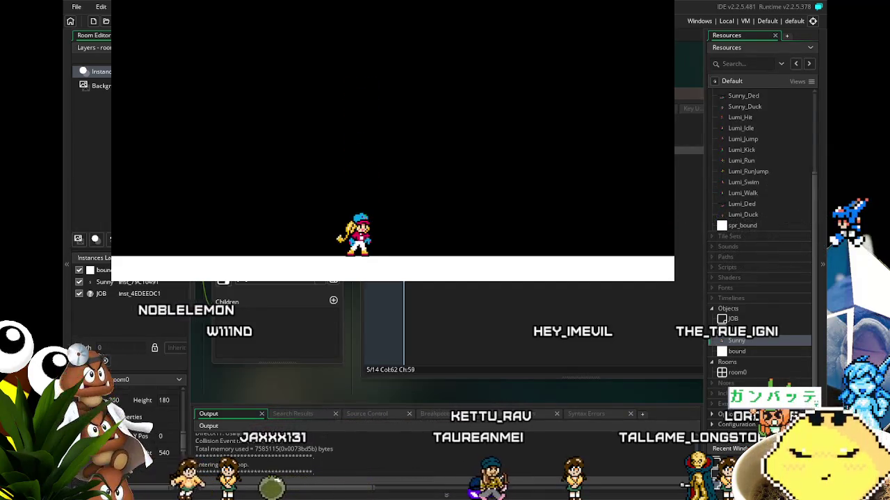
{"action": "key", "text": "space"}
{"action": "key", "text": "space"}
{"action": "key", "text": "space"}
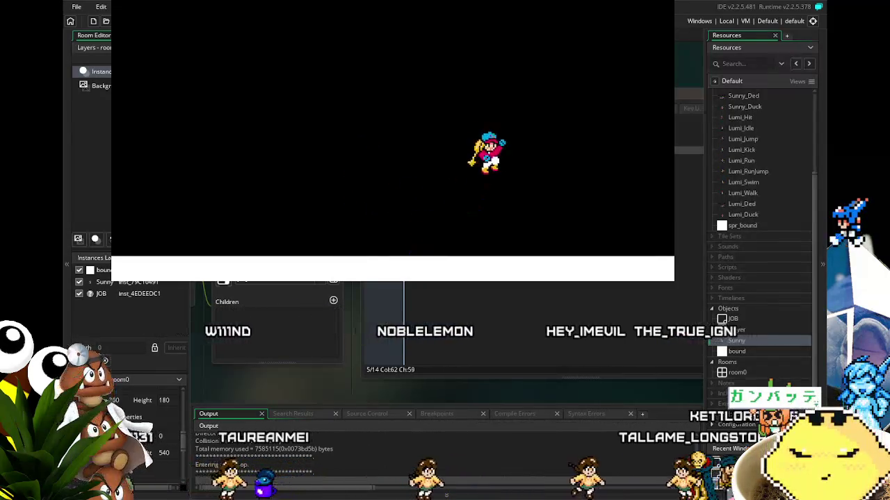
{"action": "key", "text": "space"}
{"action": "key", "text": "space"}
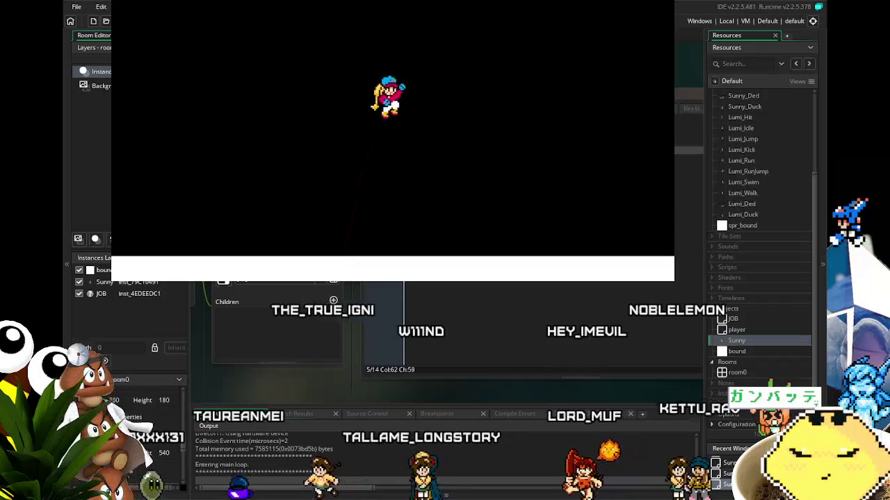
{"action": "key", "text": "space"}
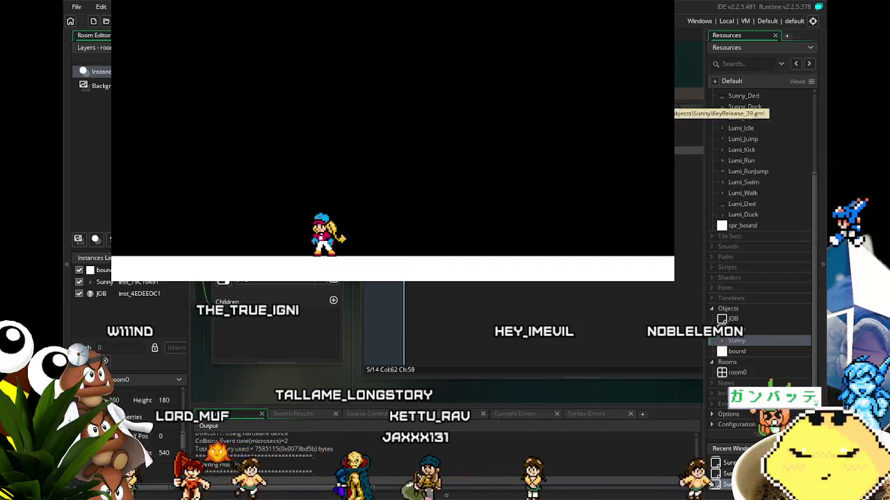
{"action": "key", "text": "Escape"}
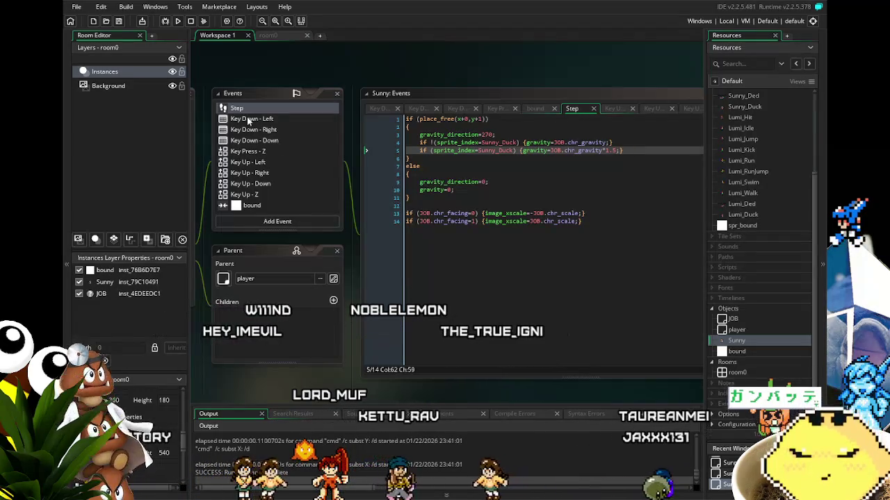
{"action": "scroll", "coordinate": [252, 142], "scroll_direction": "up", "scroll_amount": 1}
{"action": "scroll", "coordinate": [252, 144], "scroll_direction": "up", "scroll_amount": 2}
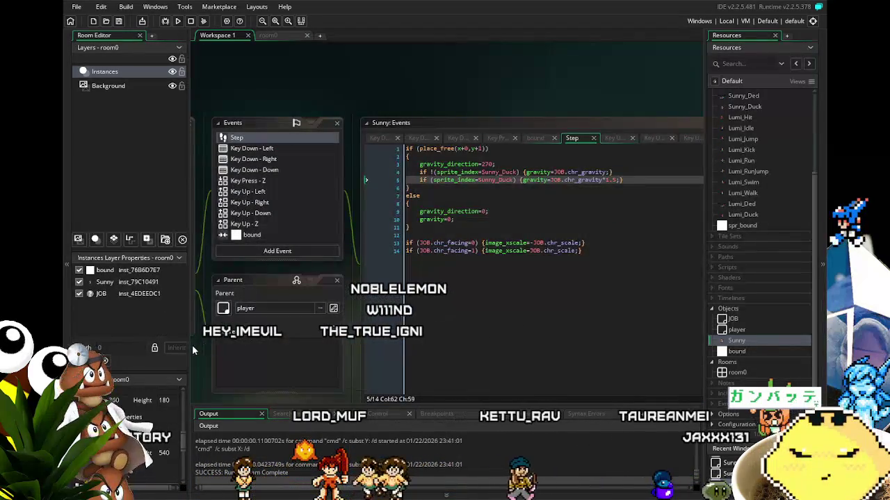
{"action": "left_click_drag", "start_coordinate": [199, 363], "coordinate": [256, 348]}
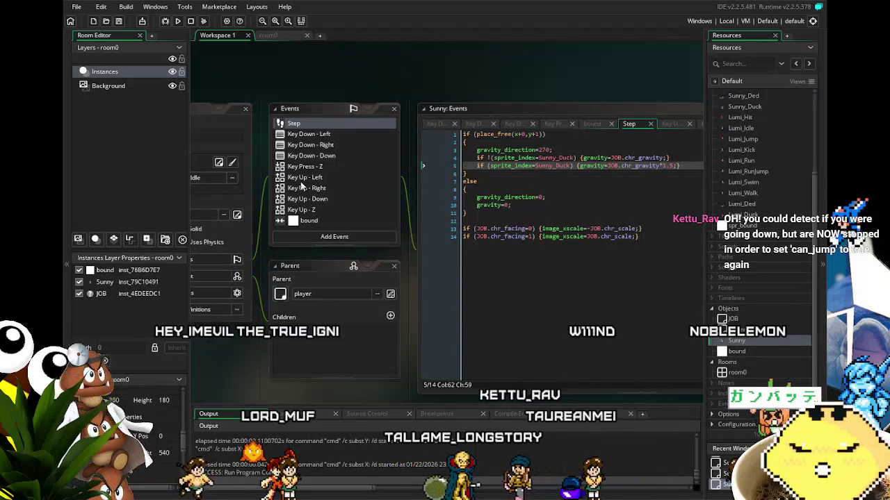
{"action": "mouse_move", "coordinate": [329, 393]}
{"action": "left_mouse_down"}
{"action": "mouse_move", "coordinate": [298, 382]}
{"action": "mouse_move", "coordinate": [306, 379]}
{"action": "left_mouse_up"}
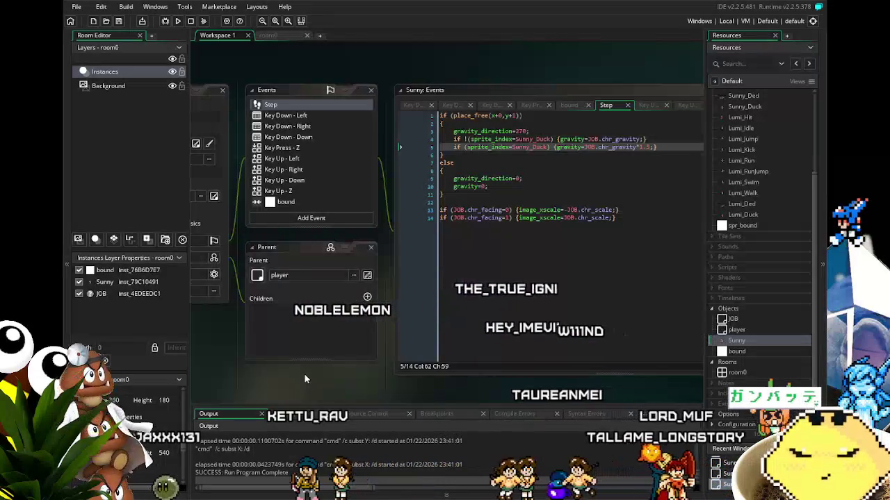
{"action": "mouse_move", "coordinate": [304, 374]}
{"action": "left_mouse_down"}
{"action": "mouse_move", "coordinate": [401, 343]}
{"action": "mouse_move", "coordinate": [321, 349]}
{"action": "left_mouse_up"}
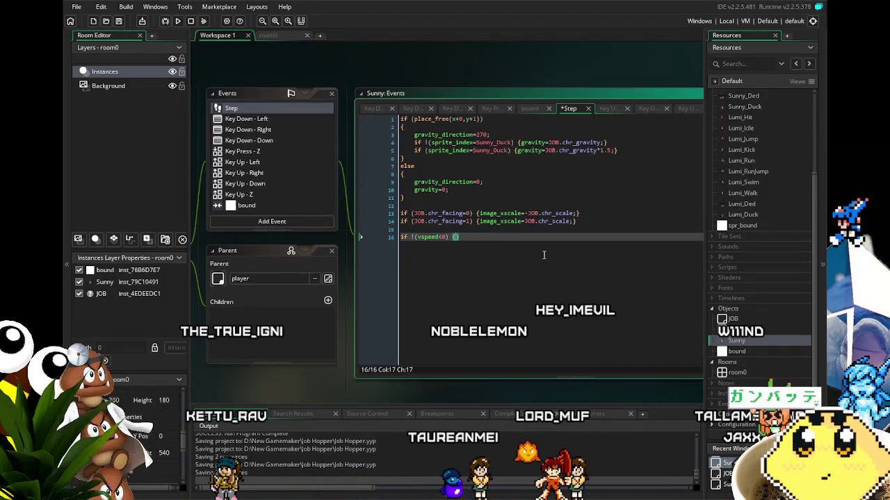
{"action": "key", "text": "BackSpace"}
{"action": "key", "text": "BackSpace"}
{"action": "key", "text": "BackSpace"}
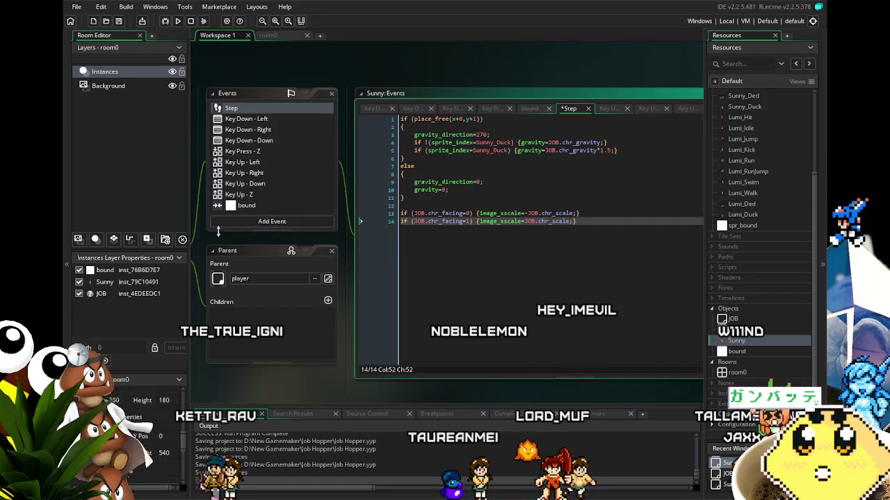
{"action": "scroll", "coordinate": [255, 161], "scroll_direction": "up", "scroll_amount": 1}
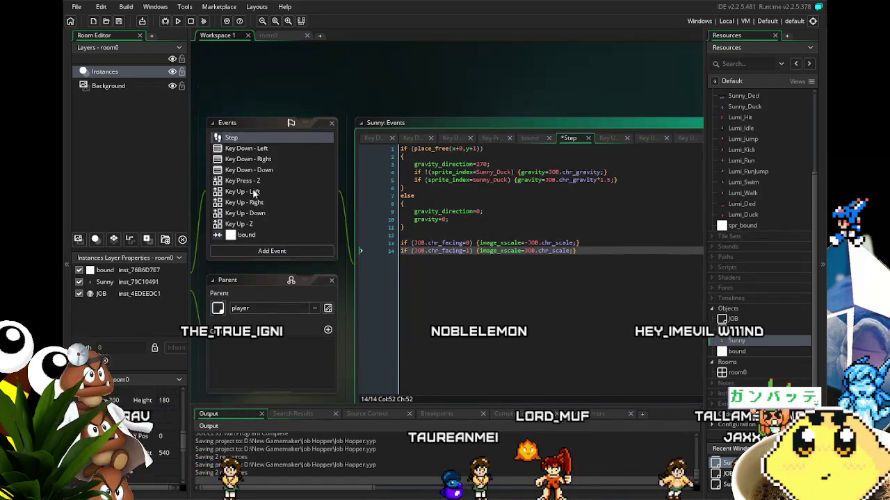
Step: Add 'can_jump=0;' to both jump lines in the Key Press - Z event and save
{"action": "left_click", "coordinate": [243, 181]}
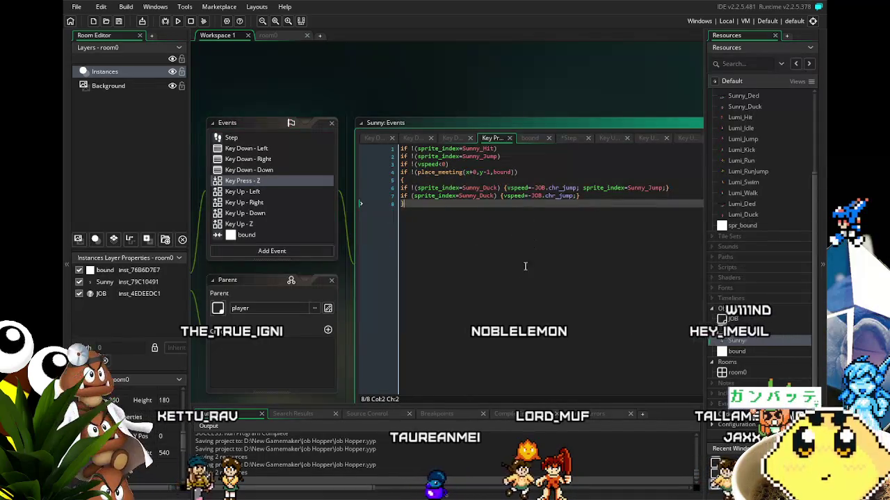
{"action": "scroll", "coordinate": [526, 257], "scroll_direction": "right", "scroll_amount": 1}
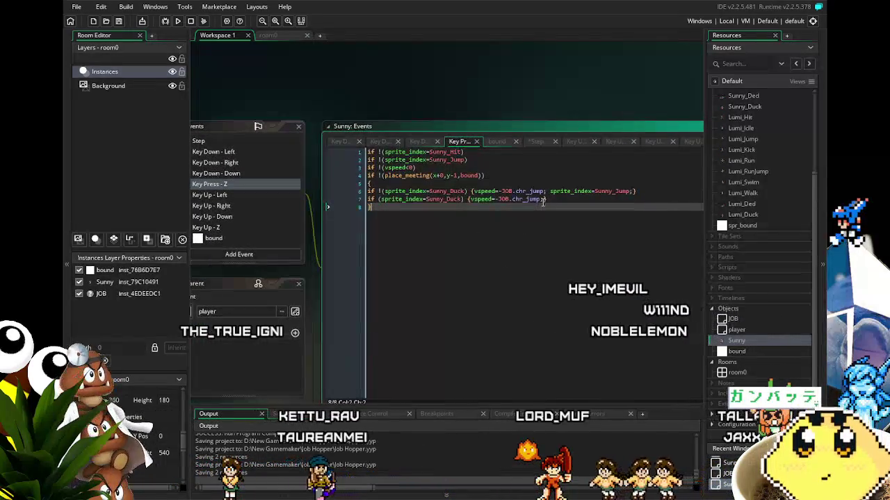
{"action": "left_click", "coordinate": [542, 200]}
{"action": "type", "text": "can_jump=0;"}
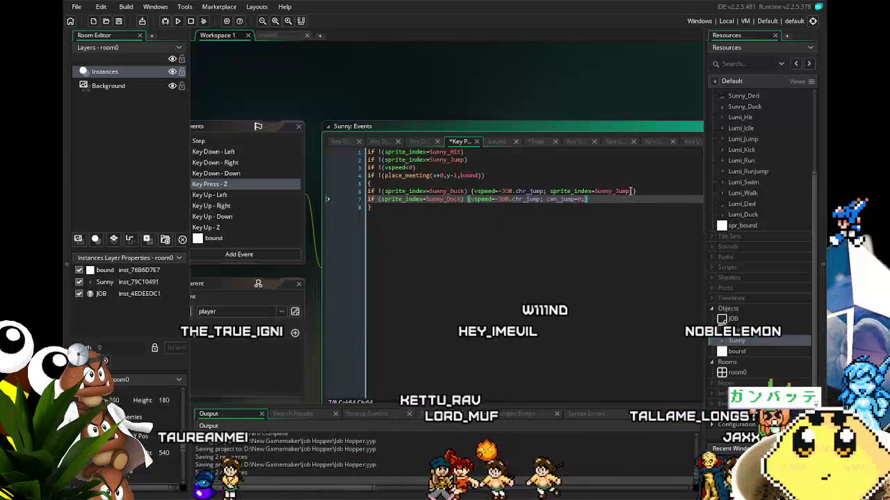
{"action": "left_click", "coordinate": [632, 191]}
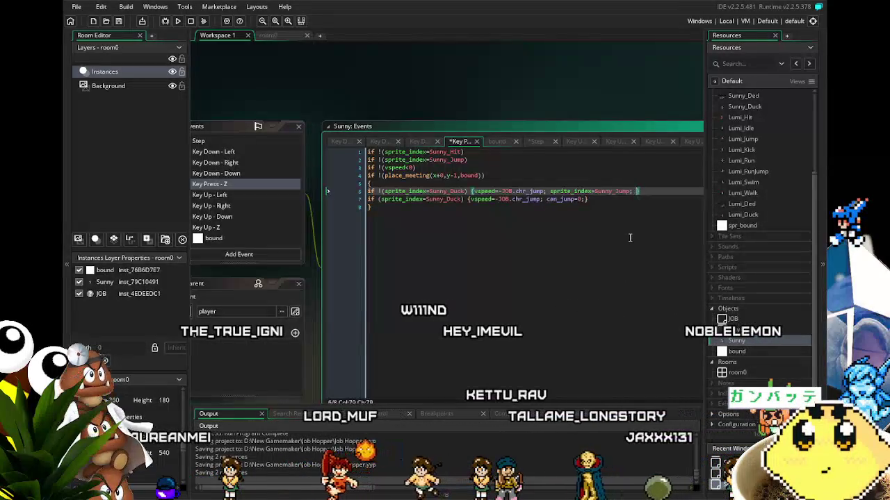
{"action": "left_click", "coordinate": [550, 191]}
{"action": "type", "text": "can_jump=0;"}
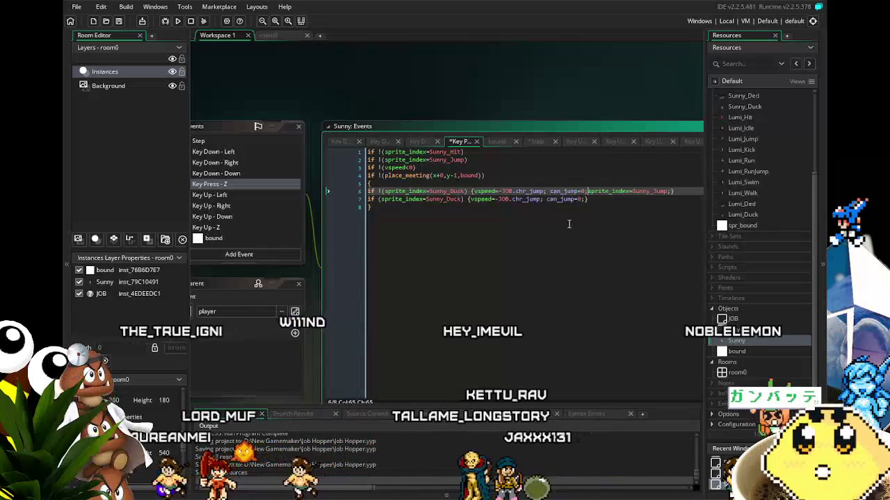
{"action": "left_click", "coordinate": [535, 255]}
{"action": "key", "text": "ctrl+s"}
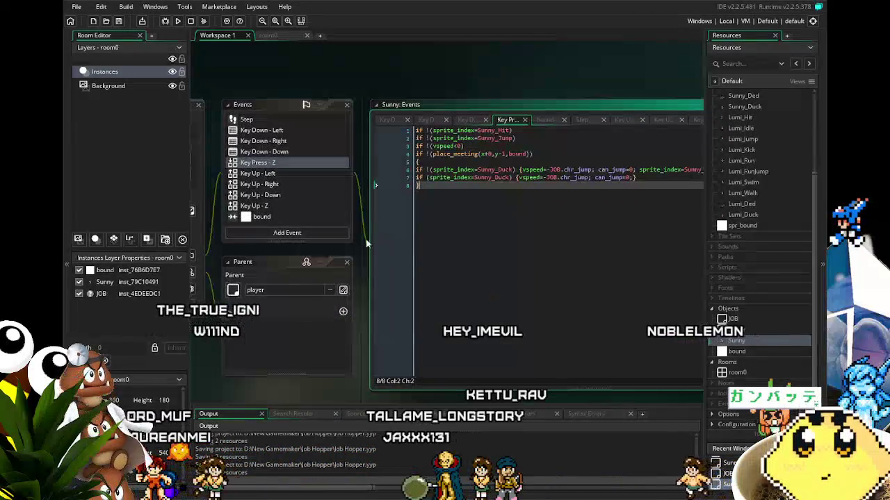
Step: Add a can_jump=1 line after image_speed=1 in Sunny's bound collision event
{"action": "left_click", "coordinate": [288, 216]}
{"action": "left_click", "coordinate": [502, 201]}
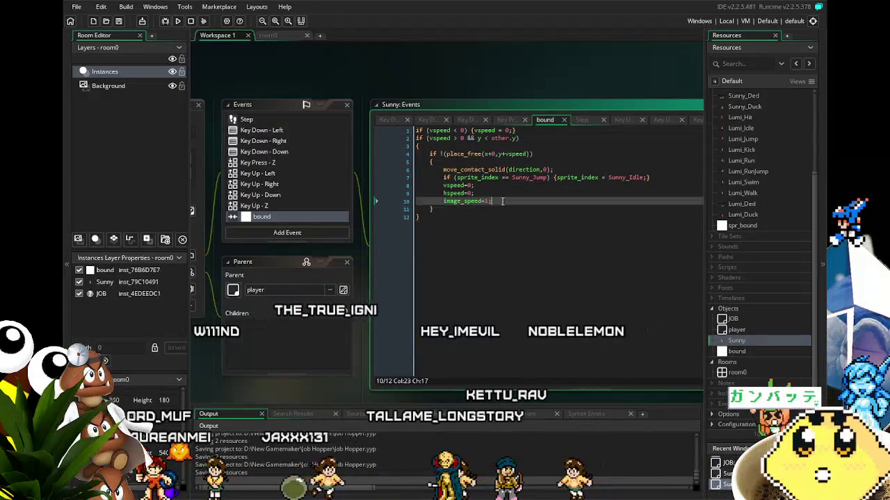
{"action": "key", "text": "Return"}
{"action": "type", "text": "can_jump=0;"}
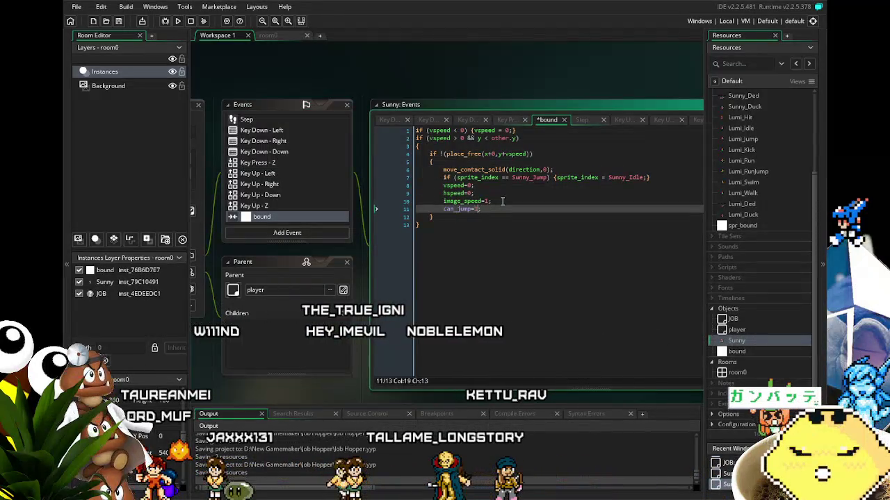
{"action": "left_click", "coordinate": [469, 193]}
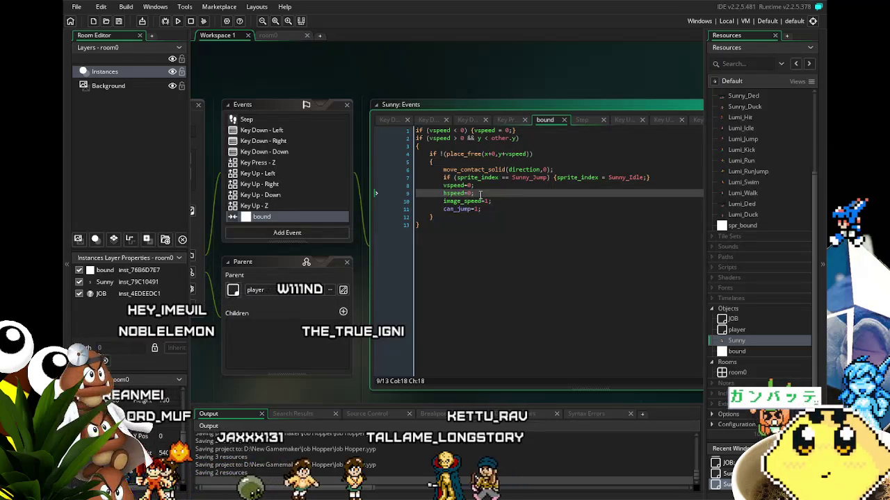
{"action": "left_click", "coordinate": [485, 268]}
{"action": "mouse_move", "coordinate": [485, 269]}
{"action": "left_mouse_down"}
{"action": "mouse_move", "coordinate": [463, 256]}
{"action": "mouse_move", "coordinate": [471, 260]}
{"action": "left_mouse_up"}
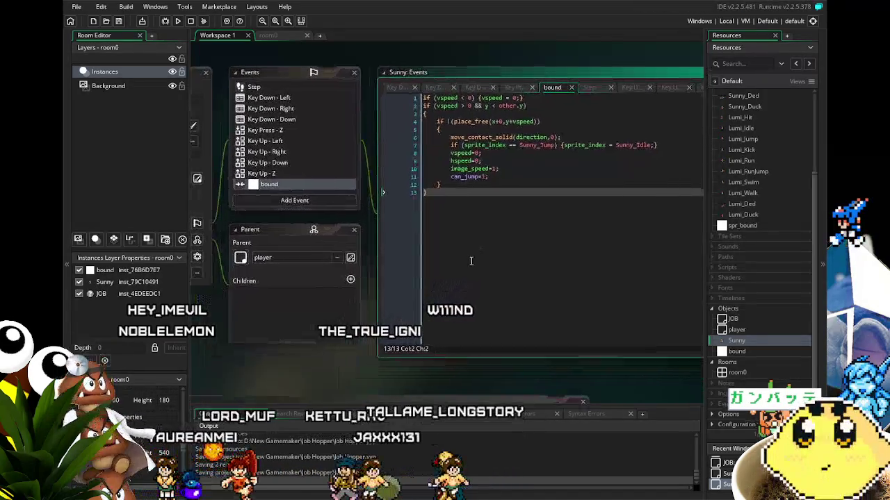
Step: Build and run the game, then walk Sunny left and right while jumping
{"action": "left_click", "coordinate": [178, 21]}
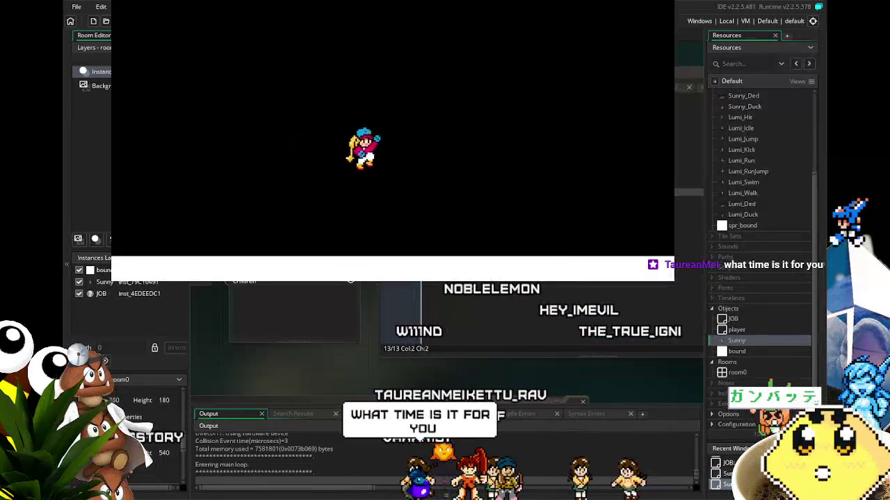
{"action": "key", "text": "space"}
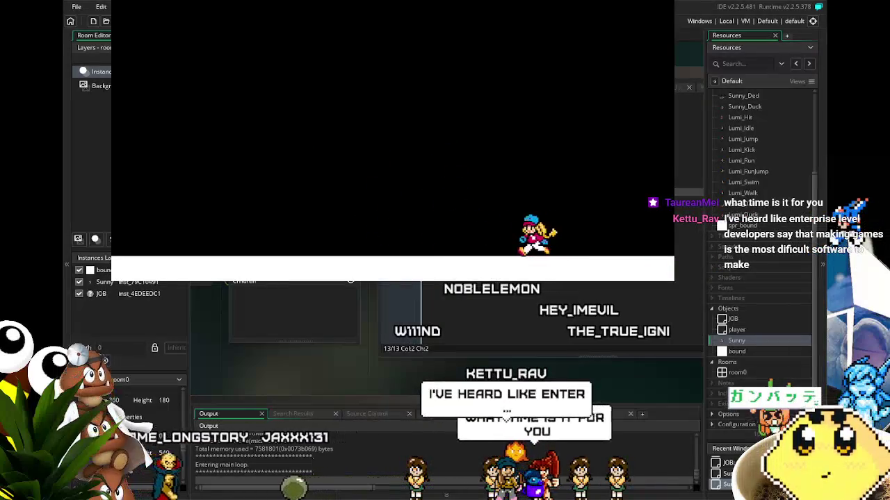
{"action": "key", "text": "Left"}
{"action": "key", "text": "space"}
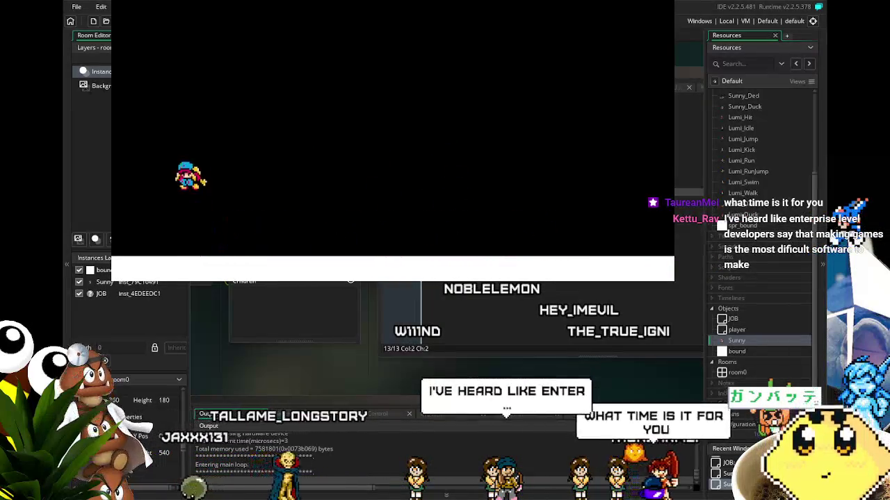
{"action": "key", "text": "Right"}
{"action": "key", "text": "space"}
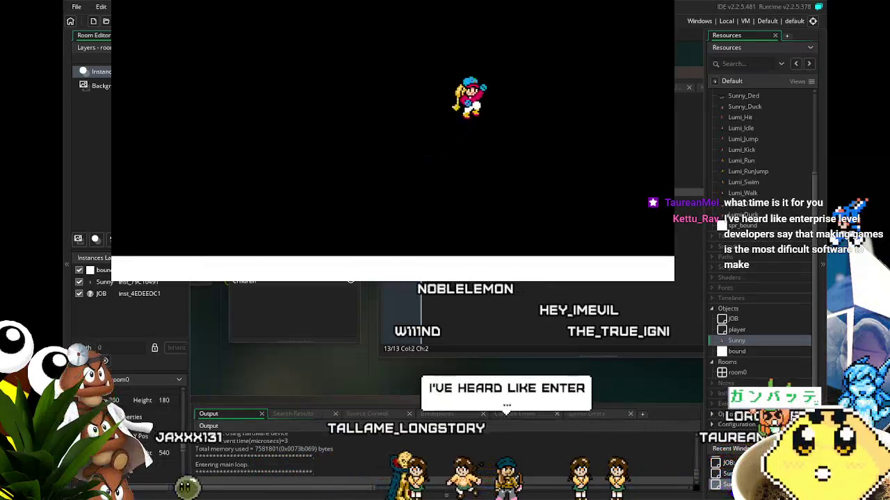
{"action": "key", "text": "Left"}
{"action": "key", "text": "space"}
{"action": "key", "text": "space"}
{"action": "key", "text": "Right"}
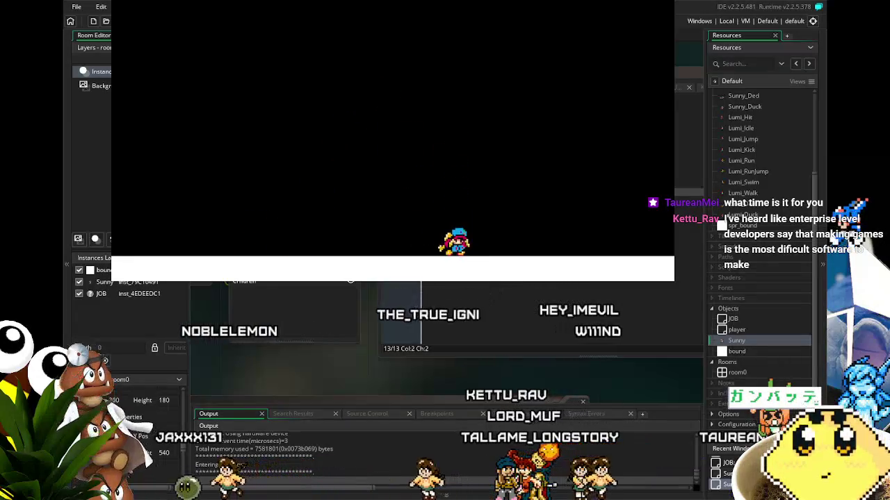
{"action": "key", "text": "space"}
{"action": "key", "text": "Left"}
{"action": "key", "text": "Left"}
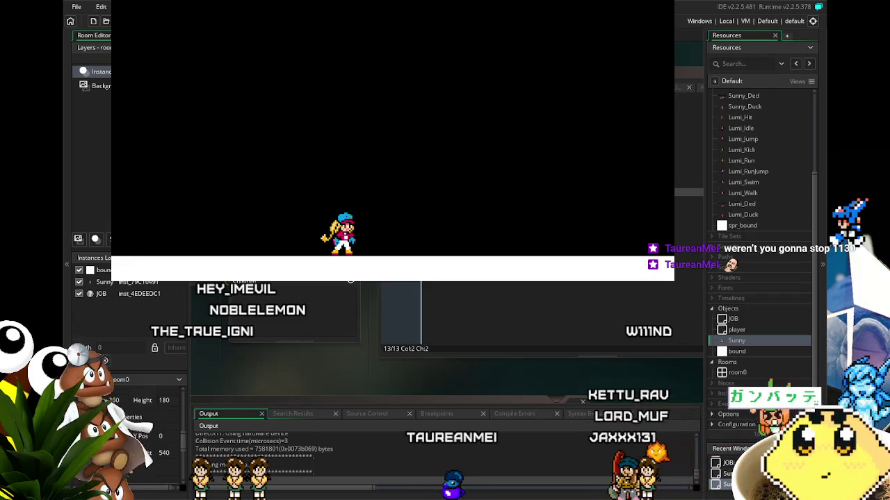
Step: Keep running Sunny left and right along the floor, jumping while moving
{"action": "key", "text": "Right"}
{"action": "key", "text": "Left"}
{"action": "key", "text": "space"}
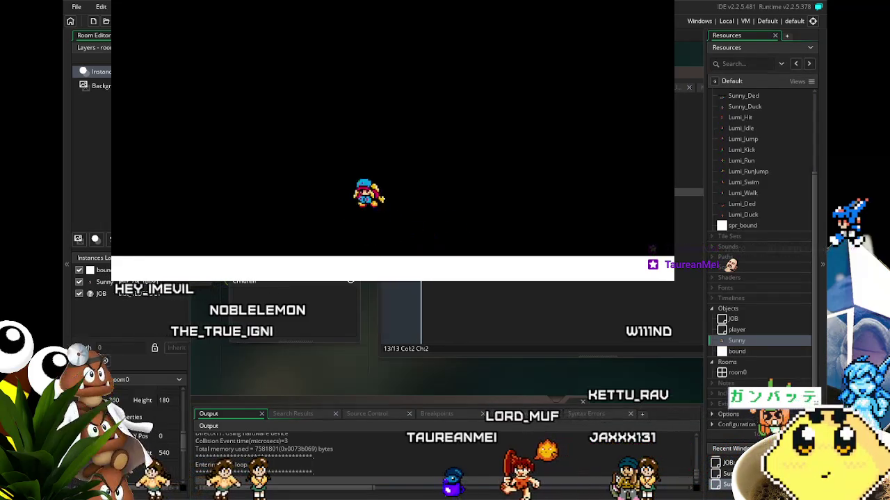
{"action": "key", "text": "Left"}
{"action": "key", "text": "Right"}
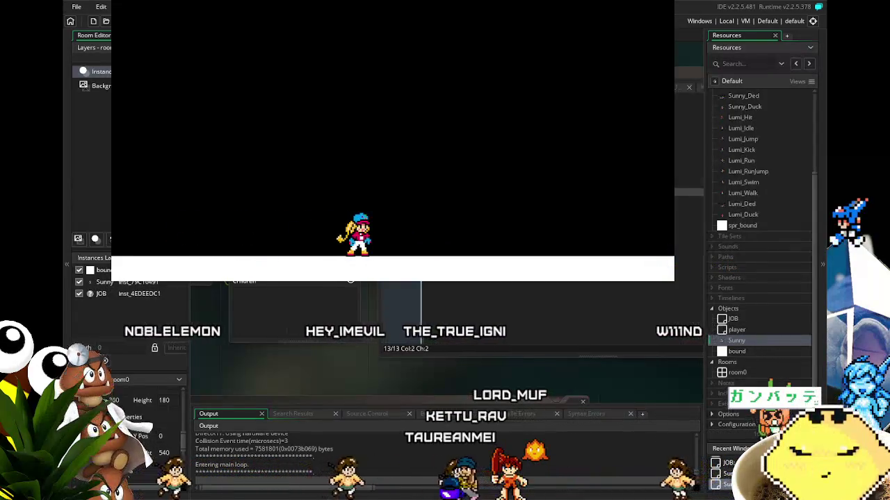
{"action": "key", "text": "space"}
{"action": "key", "text": "Right"}
{"action": "key", "text": "space"}
{"action": "key", "text": "Left"}
{"action": "key", "text": "space"}
{"action": "key", "text": "Right"}
{"action": "key", "text": "space"}
{"action": "key", "text": "Left"}
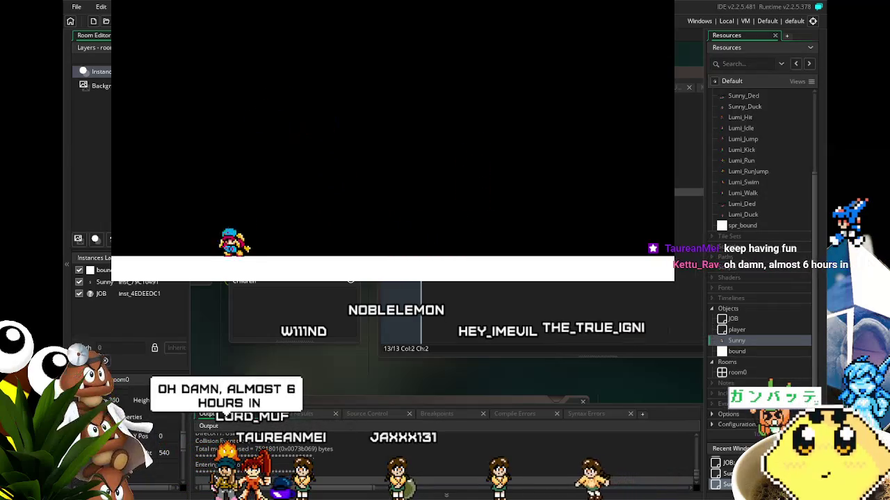
Step: Jump Sunny repeatedly with space while steering left and right in mid-air
{"action": "key", "text": "Right"}
{"action": "key", "text": "space"}
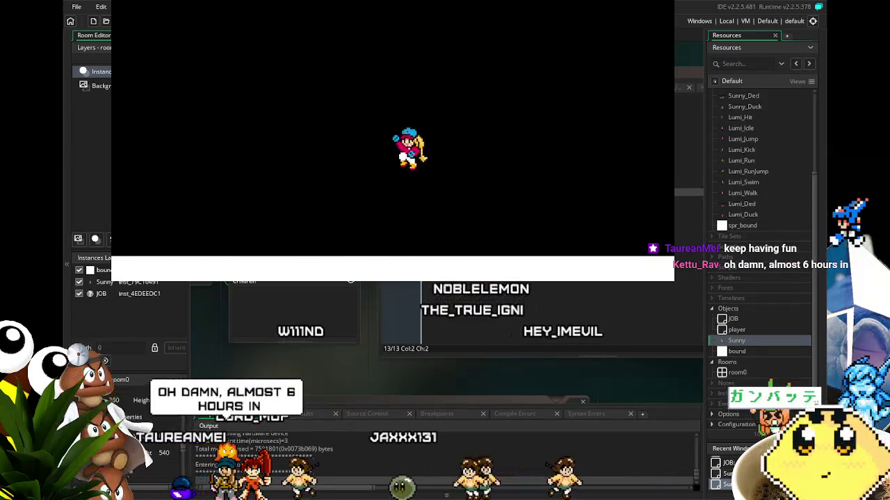
{"action": "key", "text": "space"}
{"action": "key", "text": "Left"}
{"action": "key", "text": "Right"}
{"action": "key", "text": "space"}
{"action": "key", "text": "Left"}
{"action": "key", "text": "Right"}
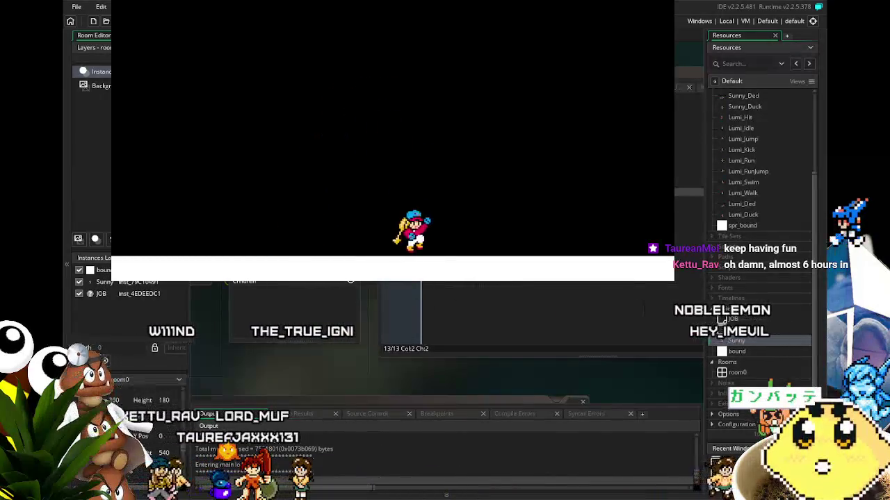
{"action": "key", "text": "Right"}
{"action": "key", "text": "space"}
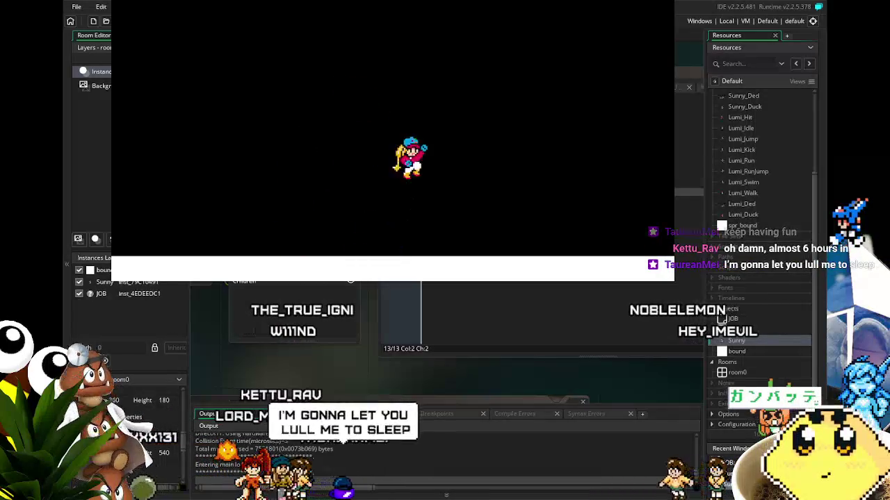
{"action": "key", "text": "Left"}
{"action": "key", "text": "space"}
{"action": "key", "text": "Left"}
{"action": "key", "text": "space"}
{"action": "key", "text": "Right"}
{"action": "key", "text": "space"}
{"action": "key", "text": "Right"}
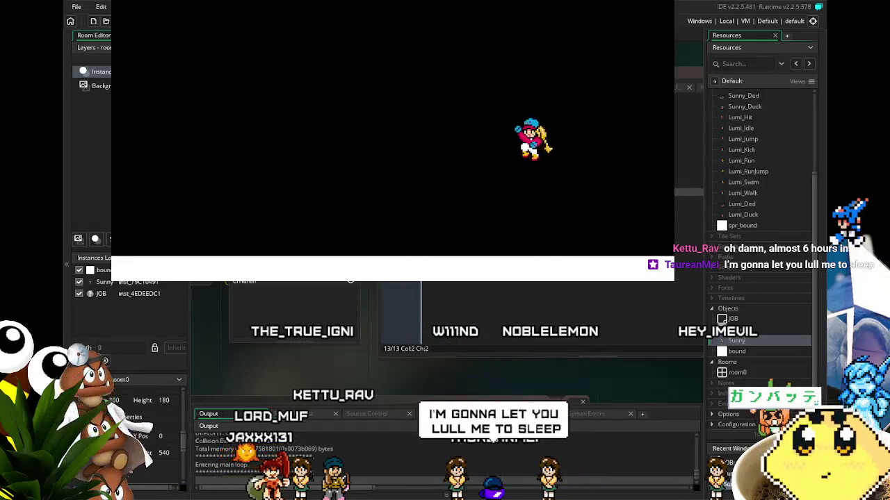
{"action": "key", "text": "Left"}
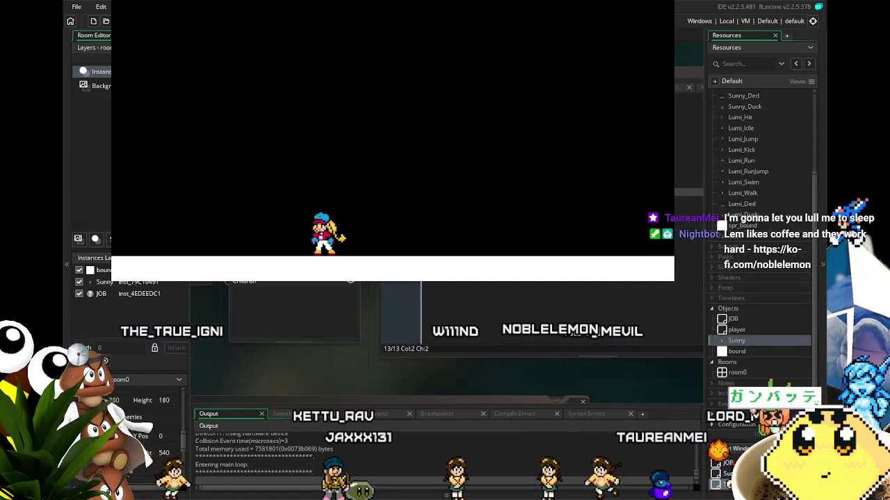
Step: Try jumping with the Up key while moving, then close the game with Escape
{"action": "key", "text": "Up"}
{"action": "key", "text": "Right"}
{"action": "key", "text": "Up"}
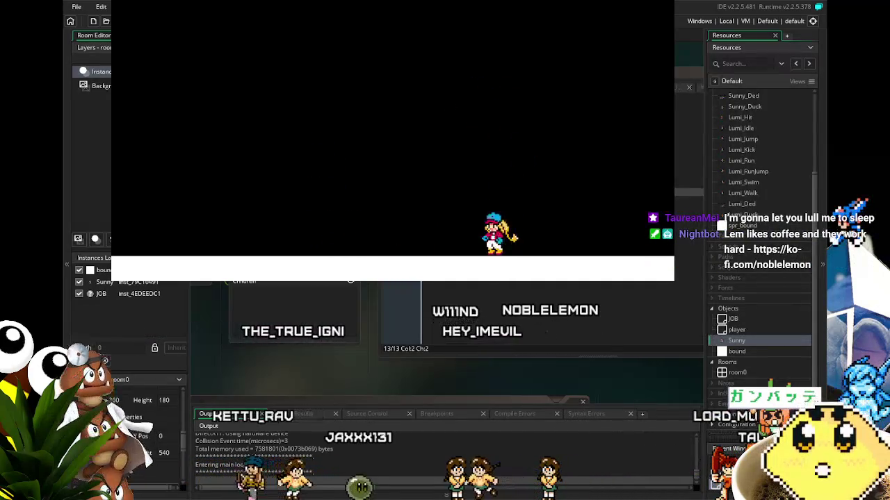
{"action": "key", "text": "Left"}
{"action": "key", "text": "Up"}
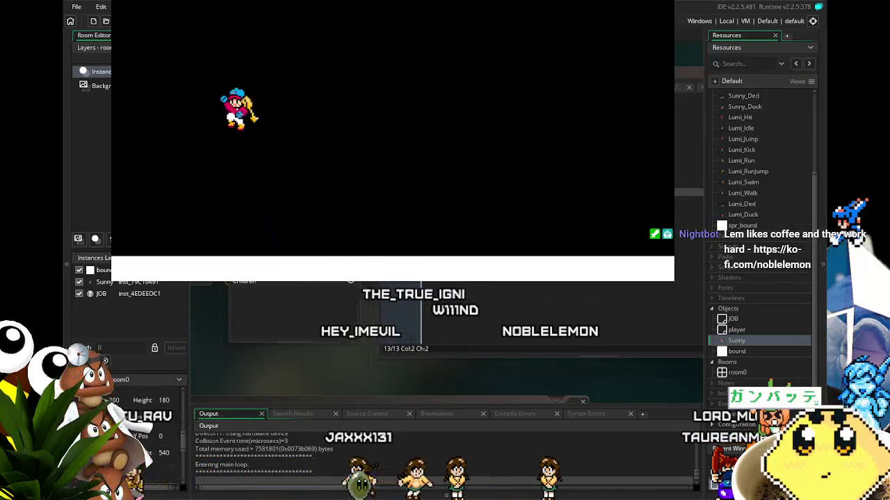
{"action": "key", "text": "Up"}
{"action": "key", "text": "Right"}
{"action": "key", "text": "Up"}
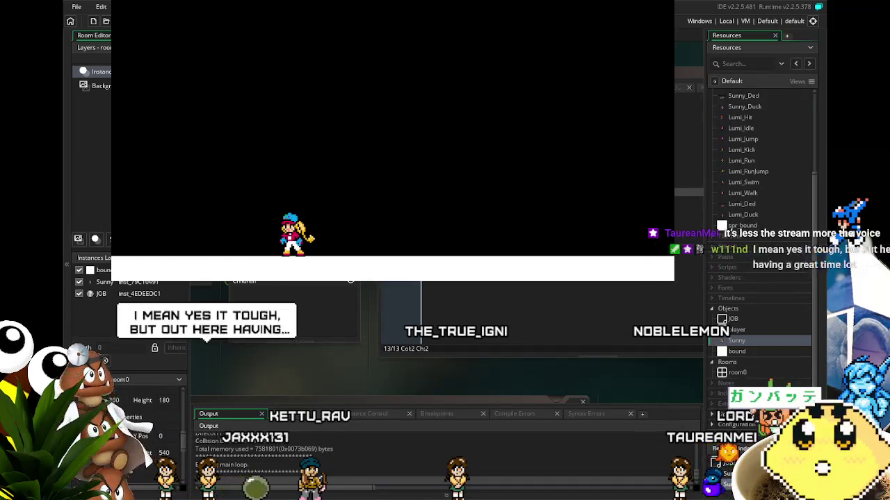
{"action": "key", "text": "Escape"}
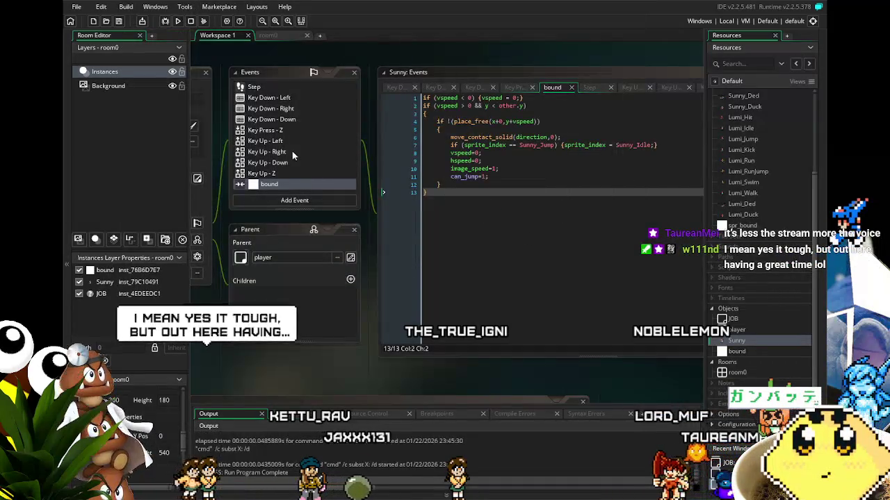
Step: Gate the Key Press - Z jump code with 'if (can_jump=1)' above line 1 and save
{"action": "scroll", "coordinate": [292, 151], "scroll_direction": "up", "scroll_amount": 1}
{"action": "left_click", "coordinate": [285, 159]}
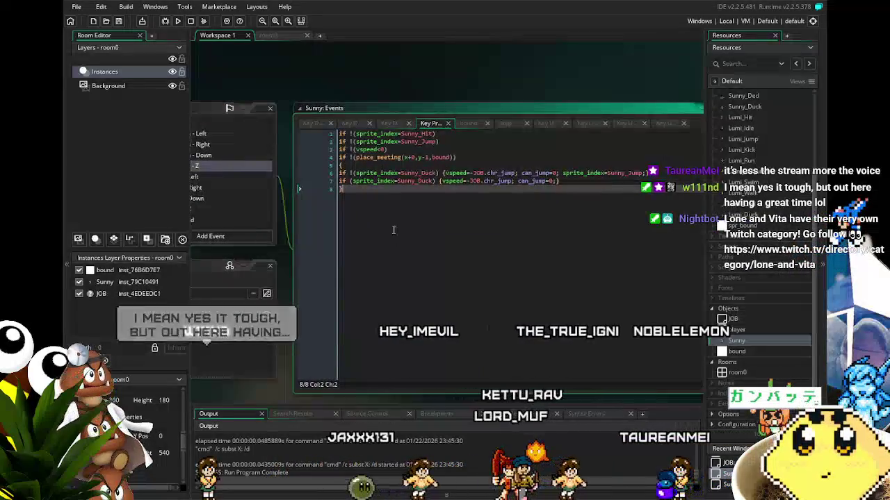
{"action": "left_click", "coordinate": [339, 137]}
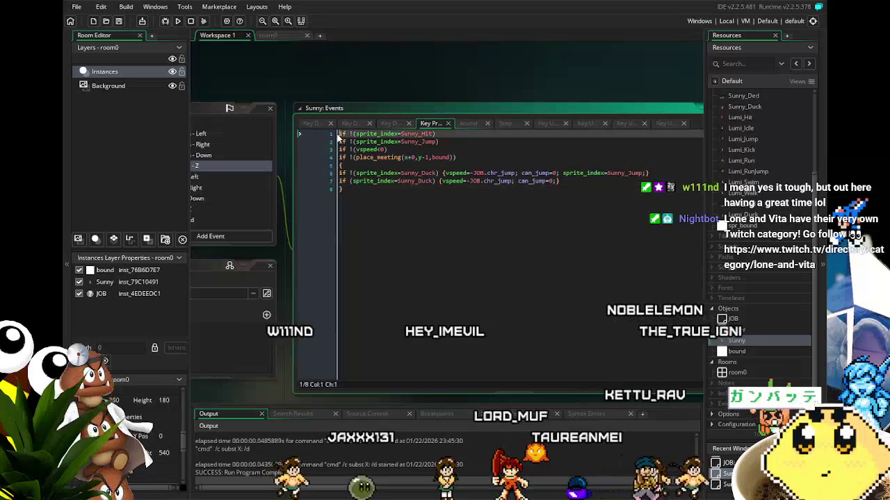
{"action": "key", "text": "Return"}
{"action": "type", "text": "if (can"}
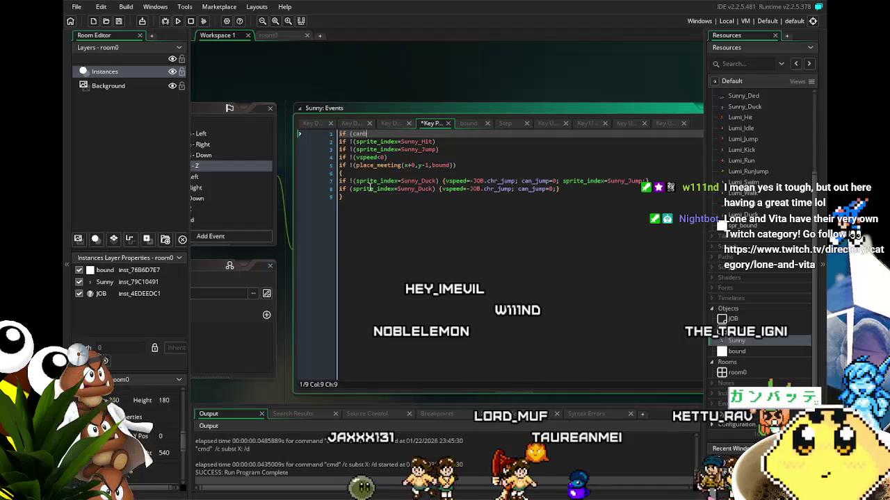
{"action": "type", "text": "_j"}
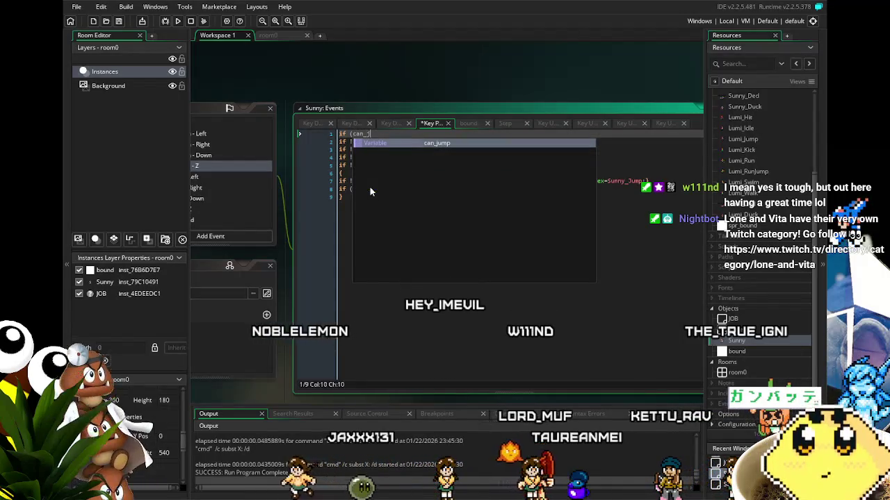
{"action": "type", "text": "ump=1"}
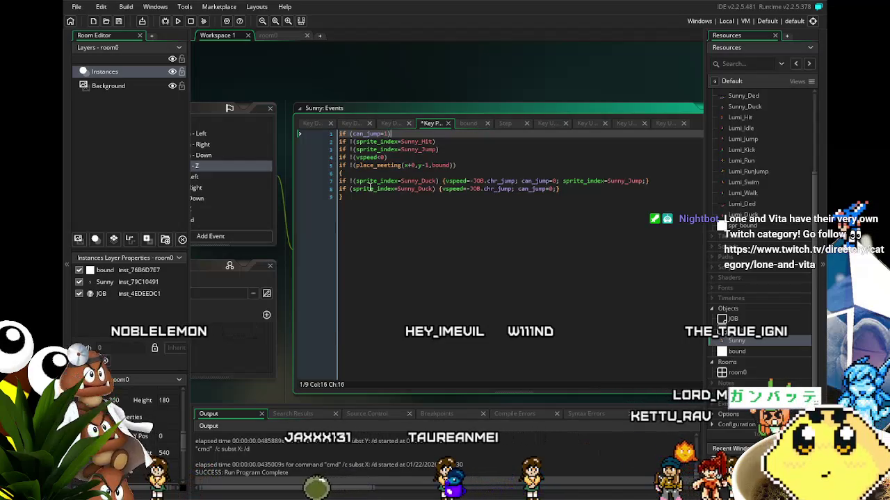
{"action": "key", "text": "ctrl+s"}
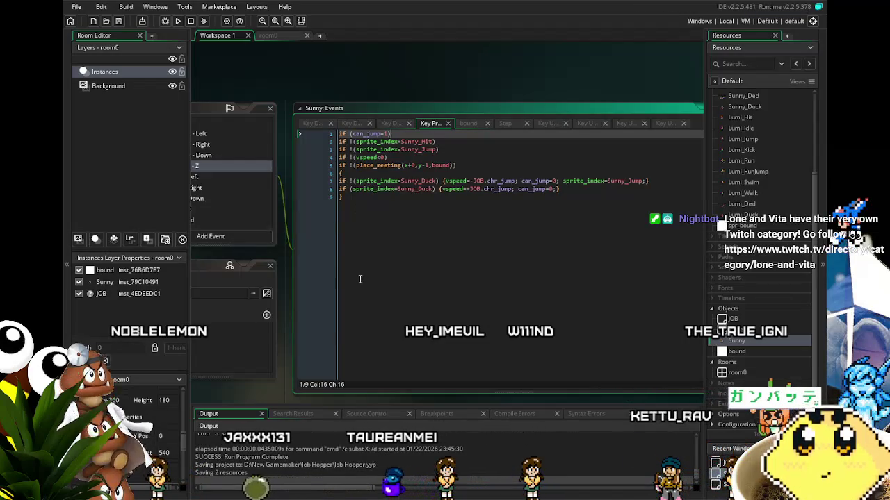
Step: Return to the bound collision event, save the project, and run the game with F5
{"action": "left_click", "coordinate": [278, 218]}
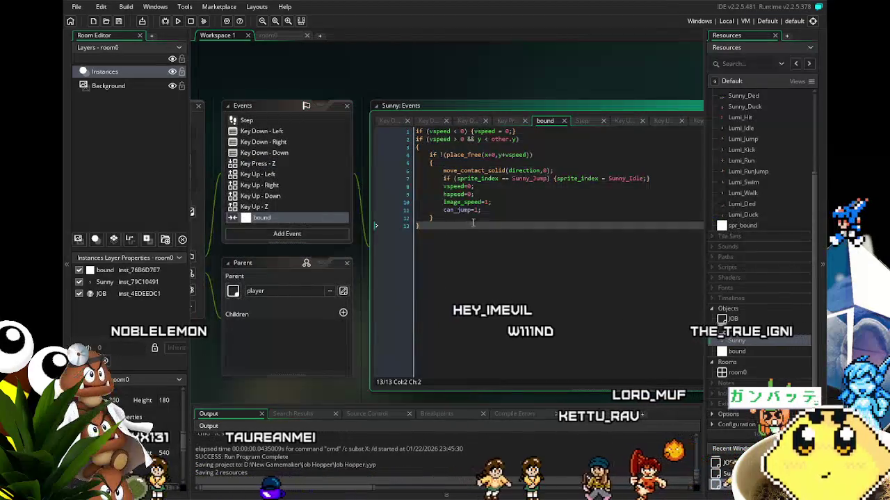
{"action": "left_click", "coordinate": [119, 21]}
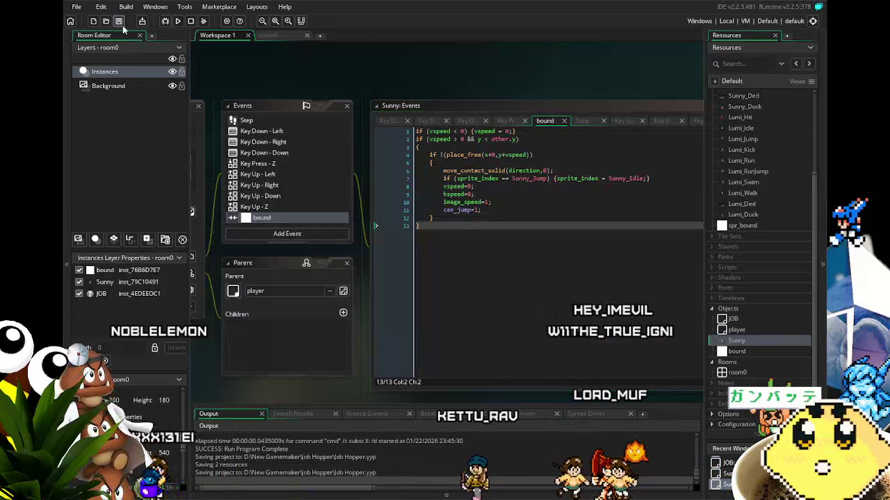
{"action": "key", "text": "F5"}
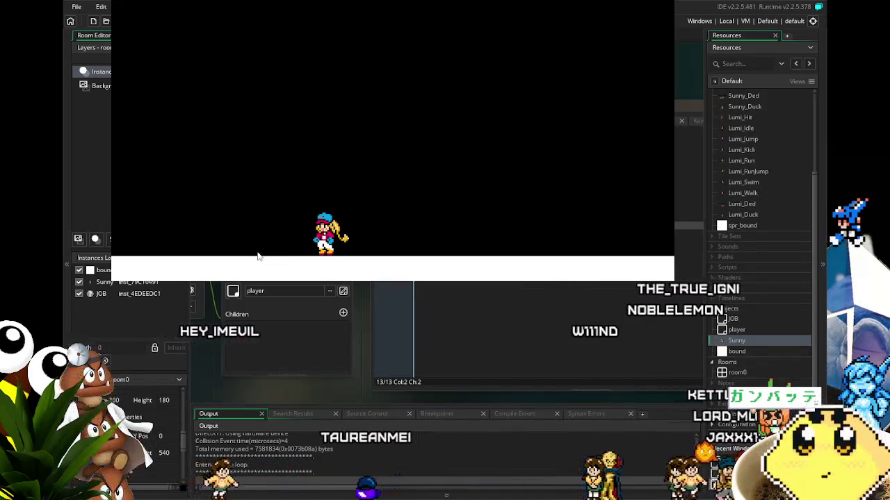
Step: Close the running test build with Escape
{"action": "key", "text": "Escape"}
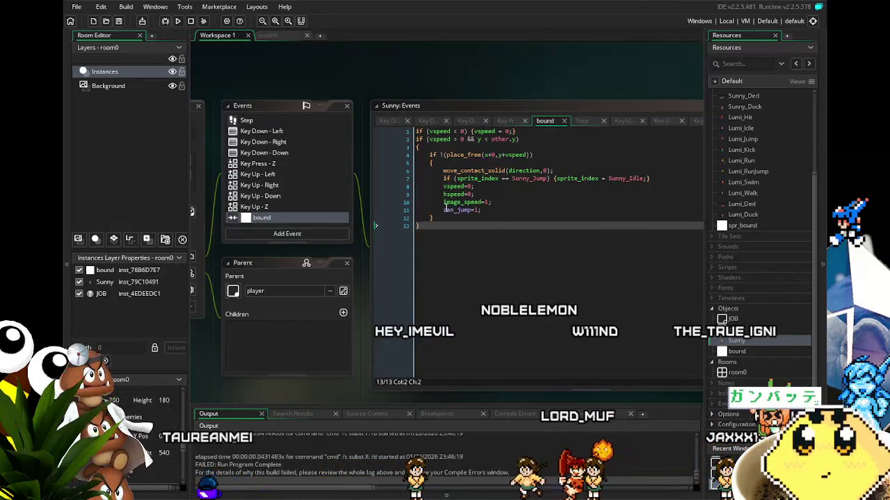
Step: Rearrange the event windows, then bring up Sunny's Step and Key Press - Z event code
{"action": "left_click", "coordinate": [449, 210]}
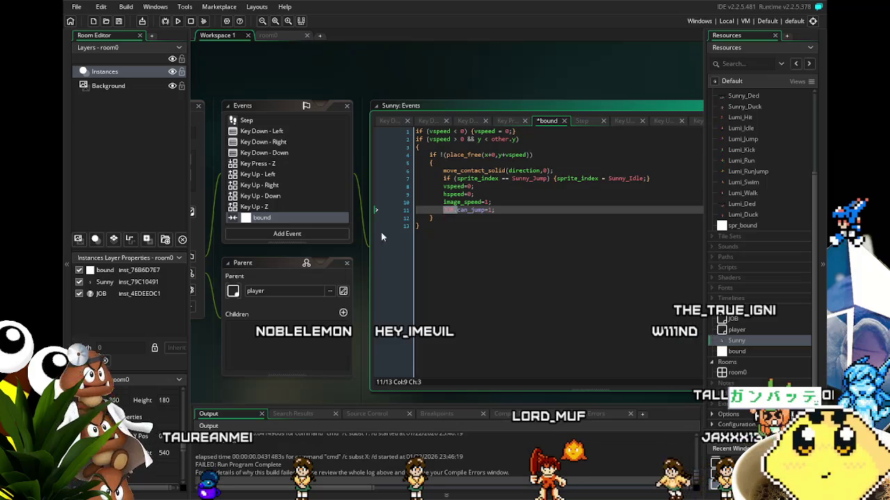
{"action": "left_click_drag", "start_coordinate": [367, 338], "coordinate": [402, 332]}
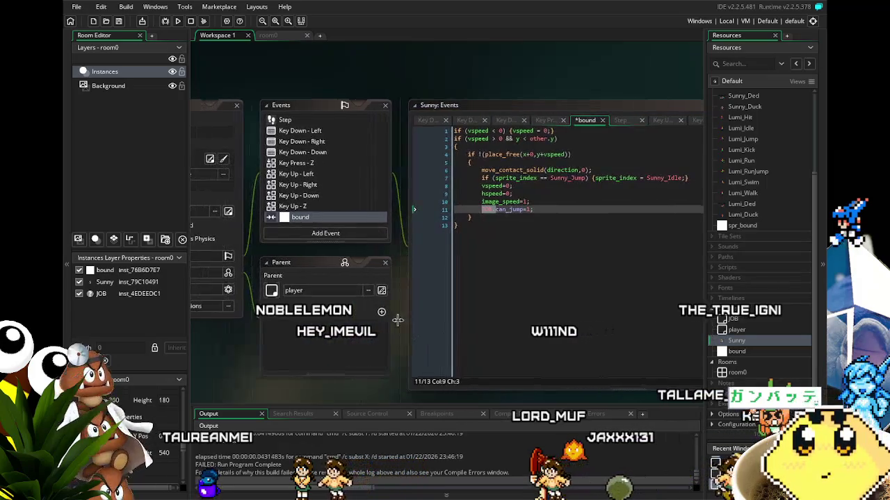
{"action": "mouse_move", "coordinate": [302, 114]}
{"action": "left_mouse_down"}
{"action": "mouse_move", "coordinate": [333, 114]}
{"action": "mouse_move", "coordinate": [333, 200]}
{"action": "left_mouse_up"}
{"action": "scroll", "coordinate": [333, 199], "scroll_direction": "down", "scroll_amount": 3}
{"action": "left_click", "coordinate": [528, 226]}
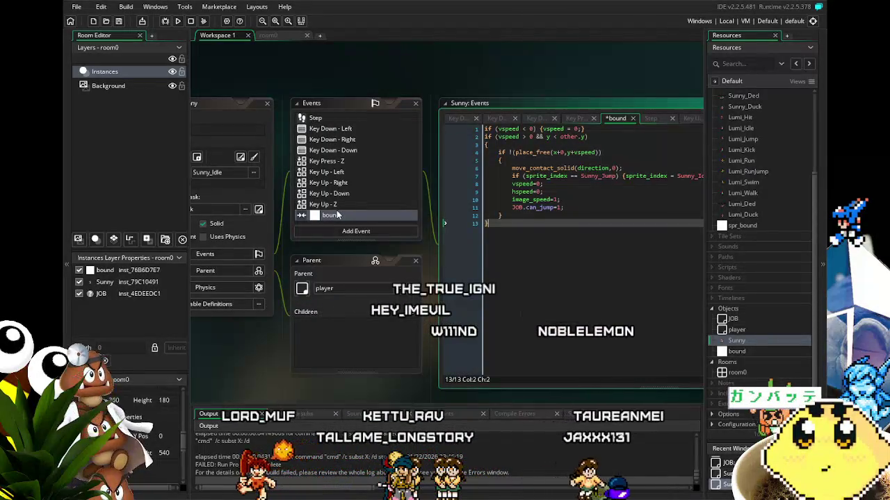
{"action": "scroll", "coordinate": [334, 201], "scroll_direction": "up", "scroll_amount": 1}
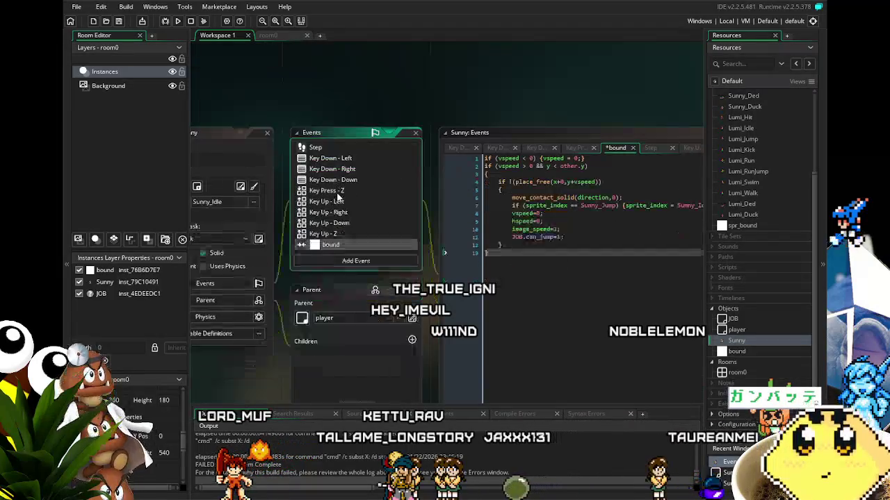
{"action": "left_click", "coordinate": [317, 150]}
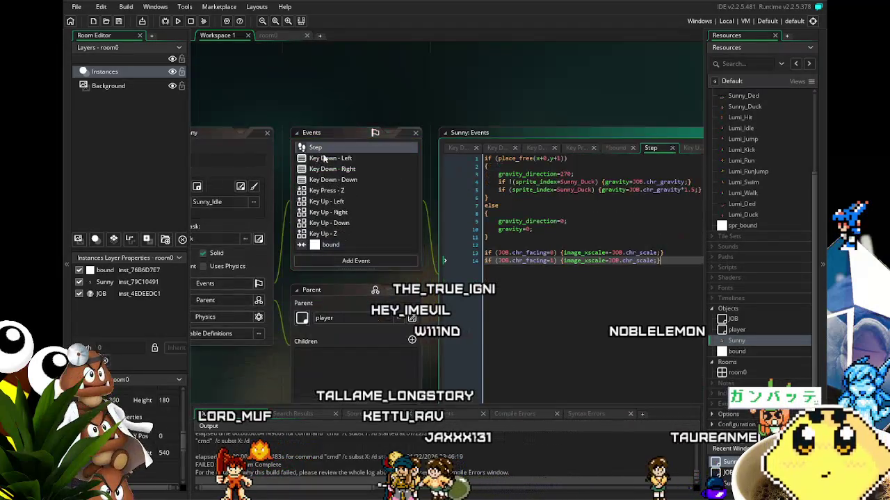
{"action": "left_click", "coordinate": [334, 191]}
Step: Prefix can_jump with 'JOB.' on lines 1 and 7 of the Key Press - Z code and save
{"action": "scroll", "coordinate": [389, 192], "scroll_direction": "right", "scroll_amount": 3}
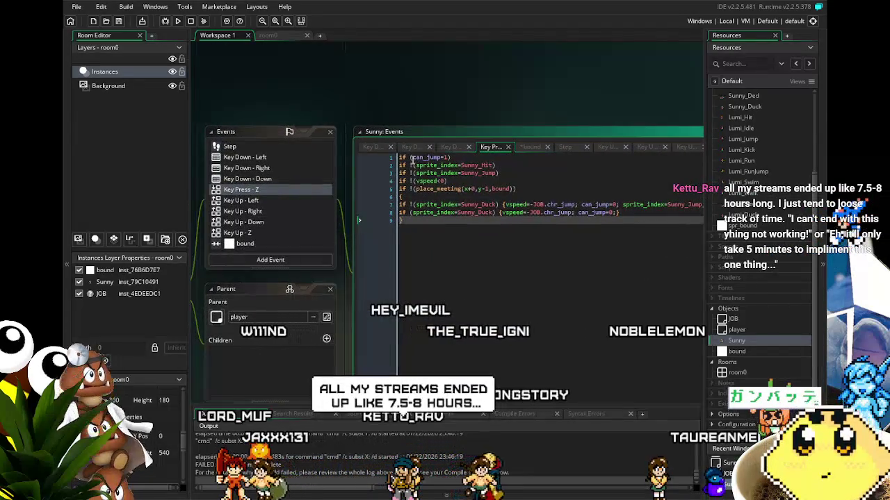
{"action": "left_click", "coordinate": [412, 158]}
{"action": "type", "text": "JOB."}
{"action": "scroll", "coordinate": [488, 258], "scroll_direction": "right", "scroll_amount": 2}
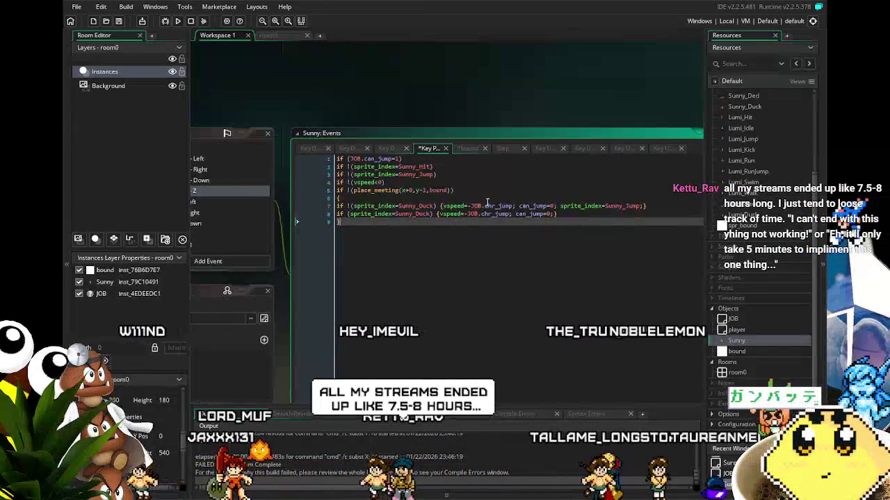
{"action": "left_click", "coordinate": [519, 206]}
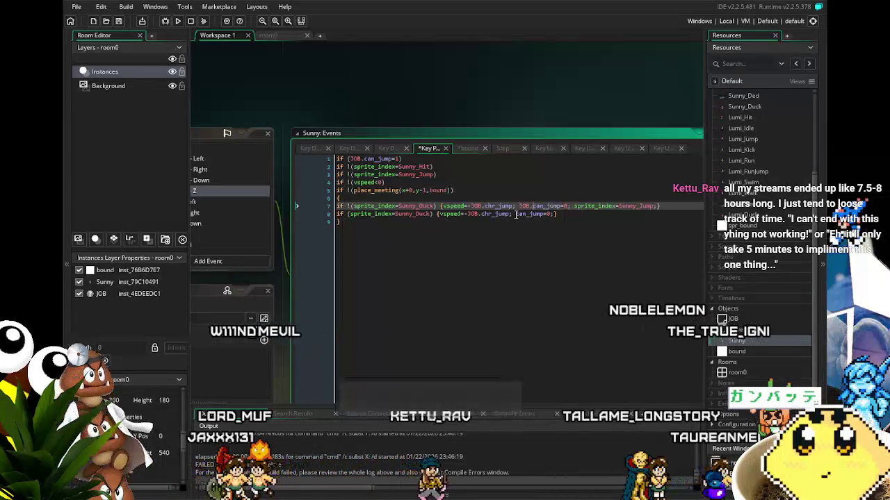
{"action": "type", "text": "JOB."}
{"action": "left_click", "coordinate": [515, 215]}
{"action": "type", "text": "JOB."}
{"action": "left_click", "coordinate": [513, 292]}
{"action": "key", "text": "ctrl+s"}
{"action": "left_click_drag", "start_coordinate": [513, 292], "coordinate": [557, 254]}
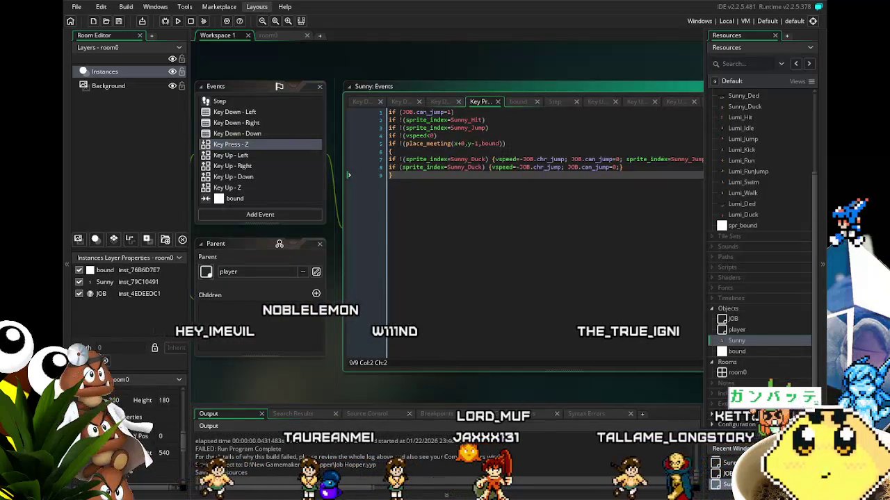
Step: Save the whole project and shift the workspace view
{"action": "left_click", "coordinate": [118, 21]}
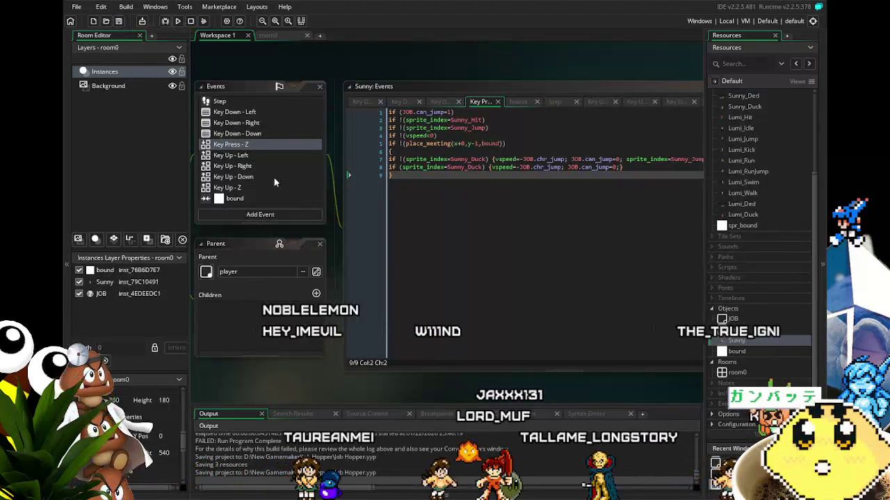
{"action": "left_click_drag", "start_coordinate": [310, 378], "coordinate": [296, 374]}
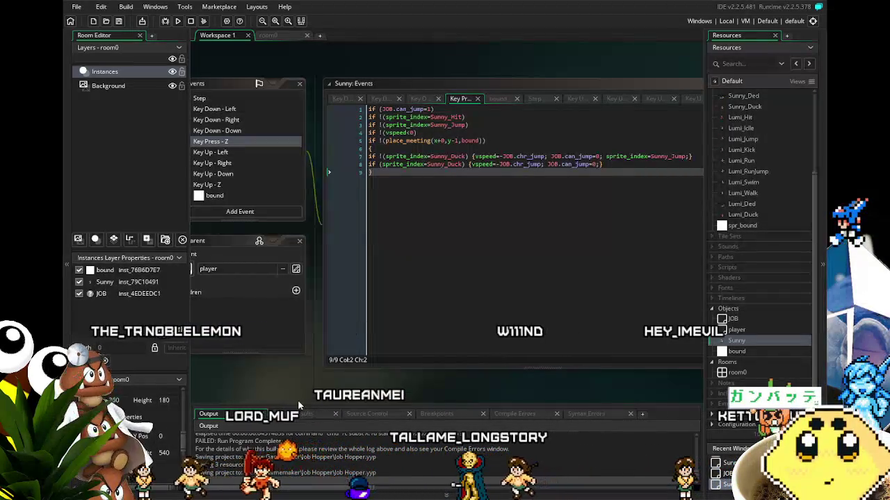
{"action": "left_click_drag", "start_coordinate": [297, 399], "coordinate": [283, 399]}
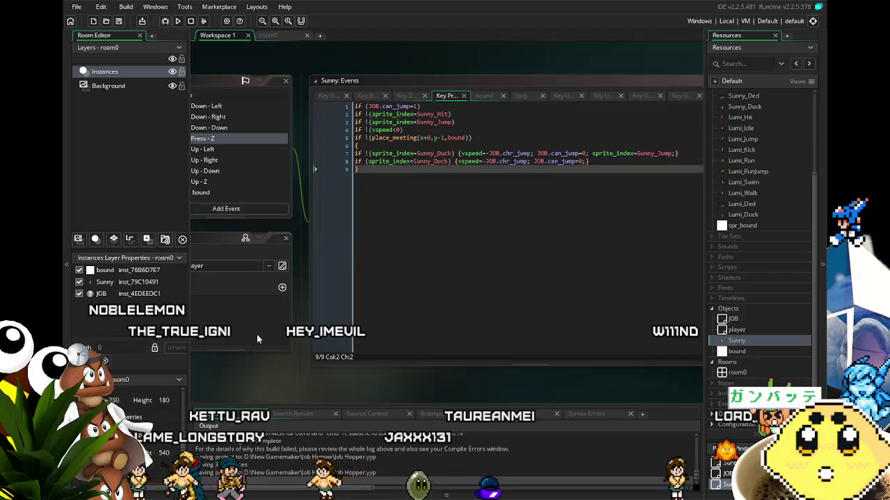
{"action": "mouse_move", "coordinate": [269, 377]}
{"action": "left_mouse_down"}
{"action": "mouse_move", "coordinate": [332, 372]}
{"action": "mouse_move", "coordinate": [335, 330]}
{"action": "left_mouse_up"}
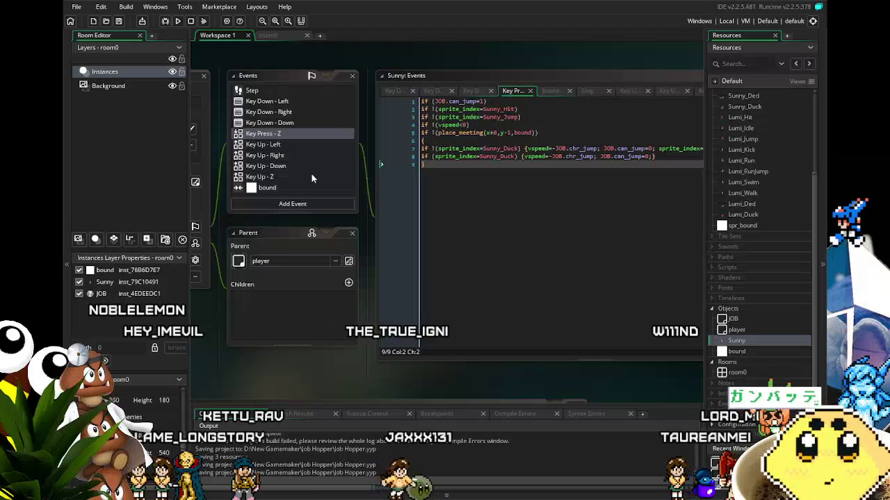
Step: Look over the Key Down - Left, Key Down - Down and Key Press - Z code, then run the game
{"action": "left_click", "coordinate": [290, 113]}
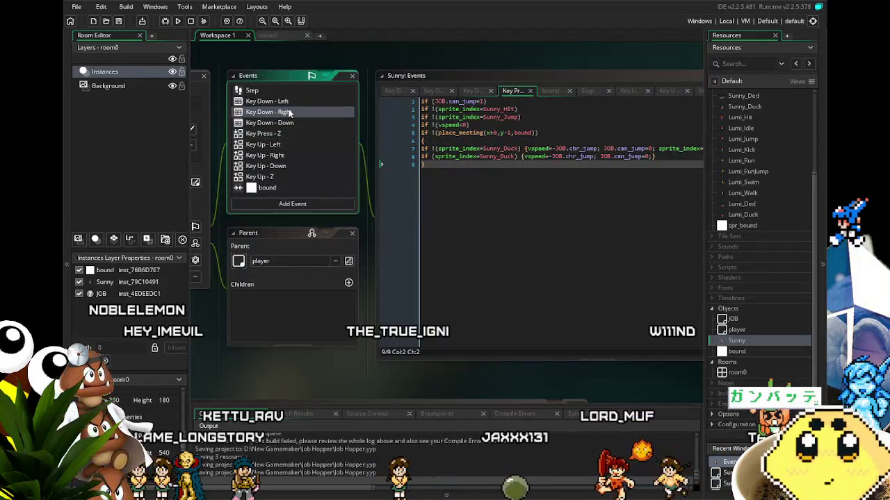
{"action": "left_click", "coordinate": [287, 110]}
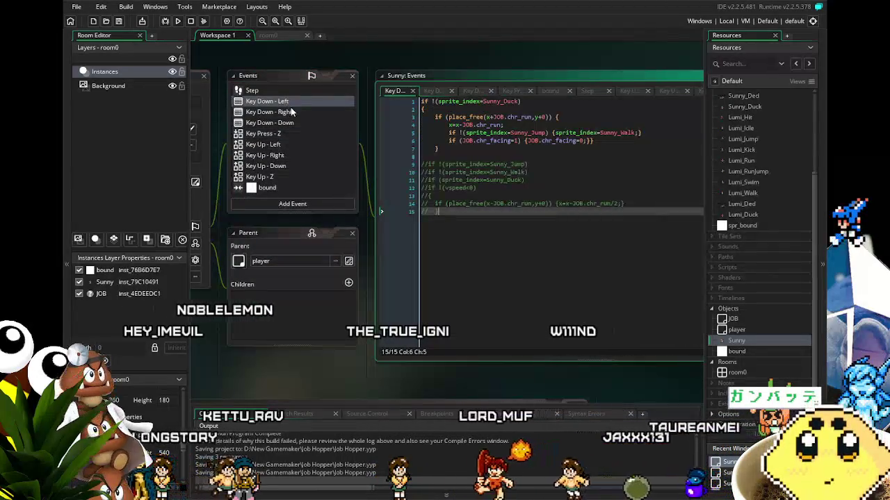
{"action": "left_click", "coordinate": [291, 122]}
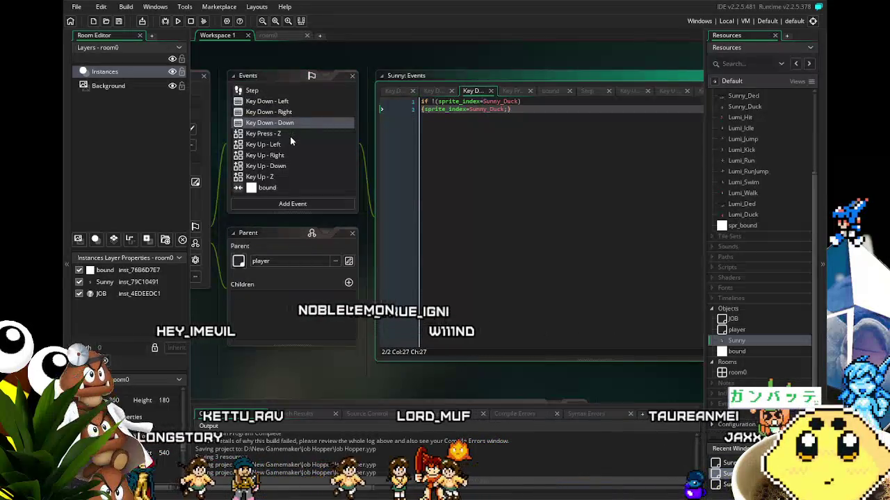
{"action": "left_click", "coordinate": [291, 136]}
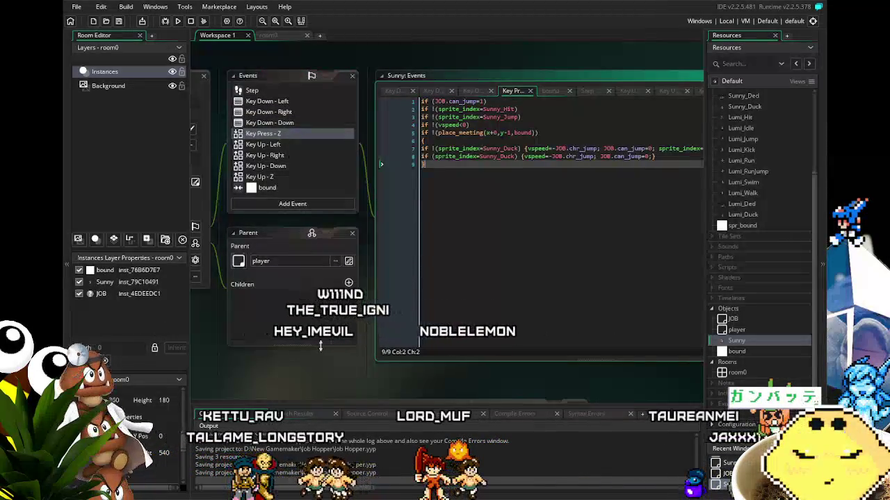
{"action": "scroll", "coordinate": [288, 361], "scroll_direction": "right", "scroll_amount": 1}
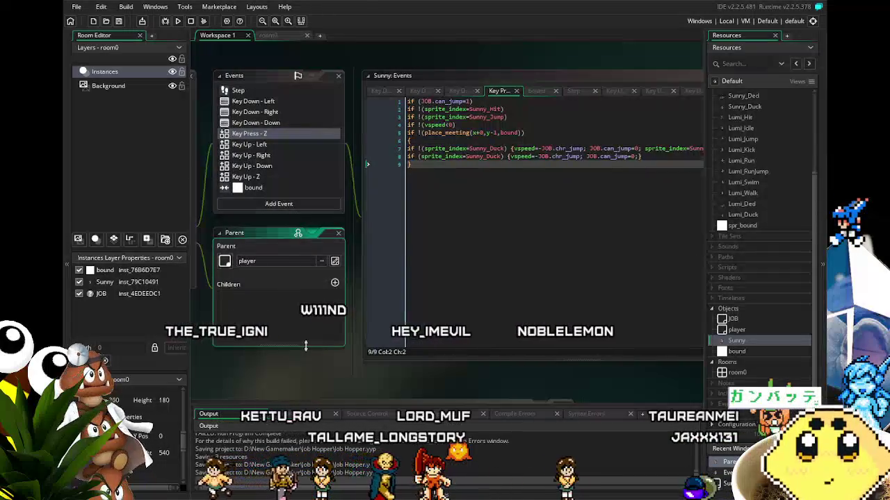
{"action": "scroll", "coordinate": [288, 361], "scroll_direction": "down", "scroll_amount": 1}
{"action": "scroll", "coordinate": [288, 355], "scroll_direction": "left", "scroll_amount": 1}
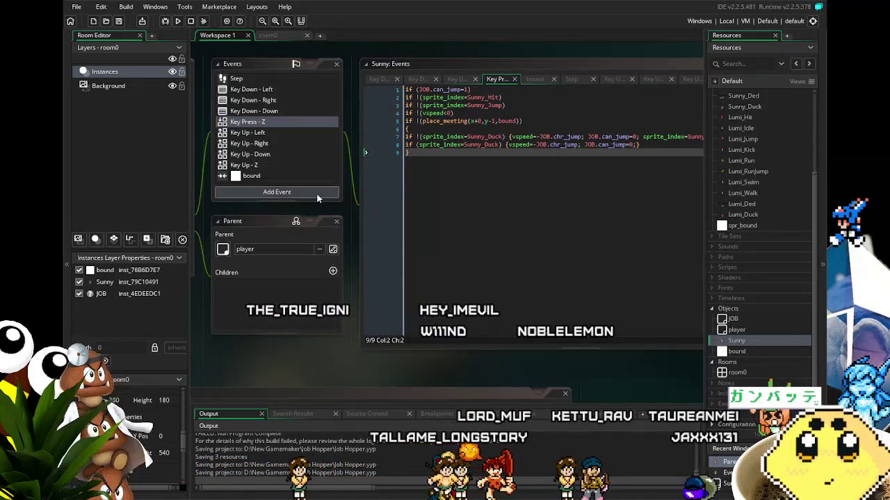
{"action": "left_click", "coordinate": [182, 23]}
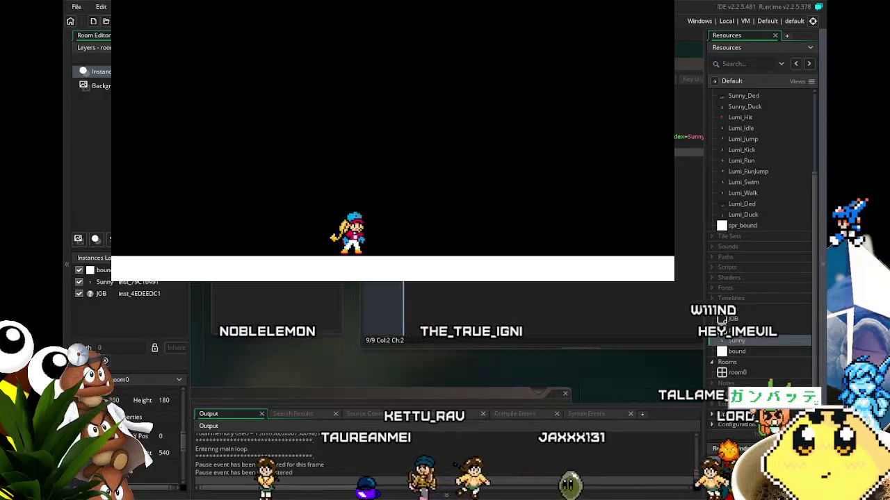
Step: Walk Sunny left and right and jump, steering left in mid-air
{"action": "key", "text": "Left"}
{"action": "key", "text": "Right"}
{"action": "key", "text": "space"}
{"action": "key", "text": "space"}
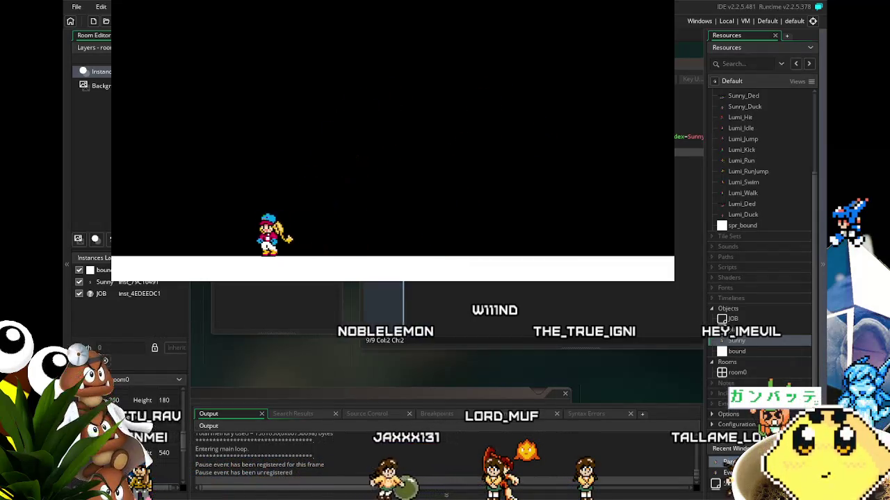
{"action": "key", "text": "Right"}
{"action": "key", "text": "space"}
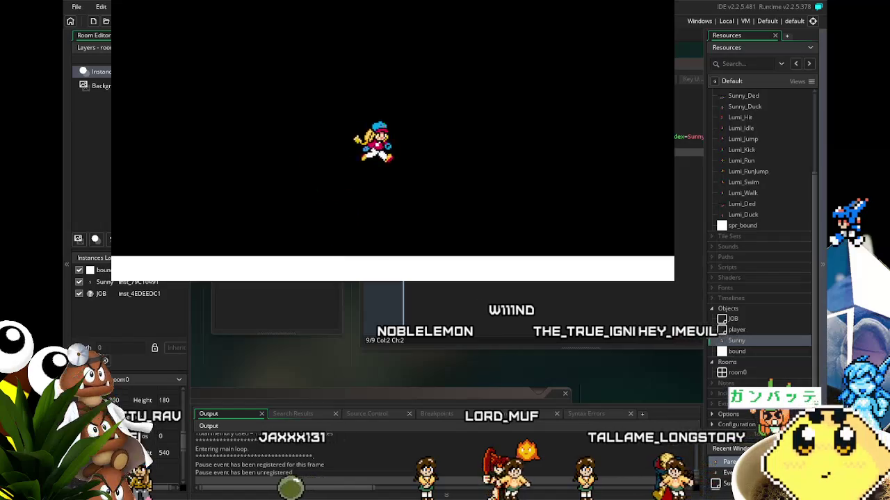
{"action": "key", "text": "Left"}
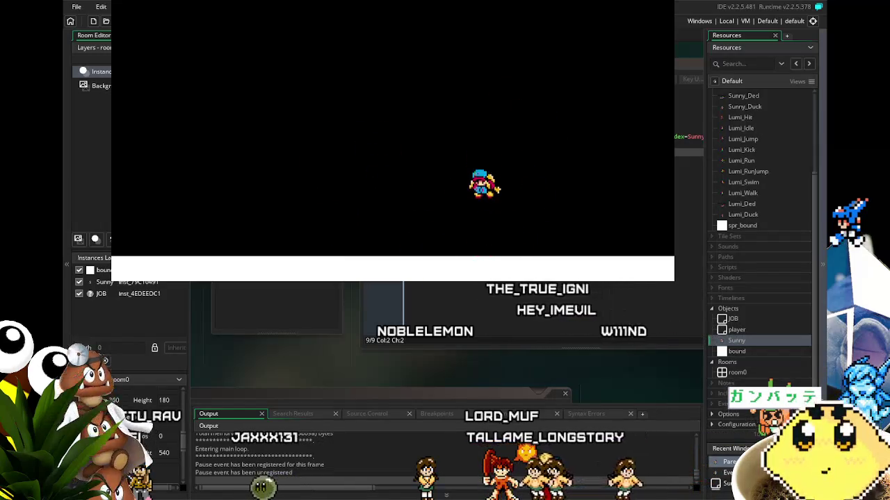
{"action": "key", "text": "space"}
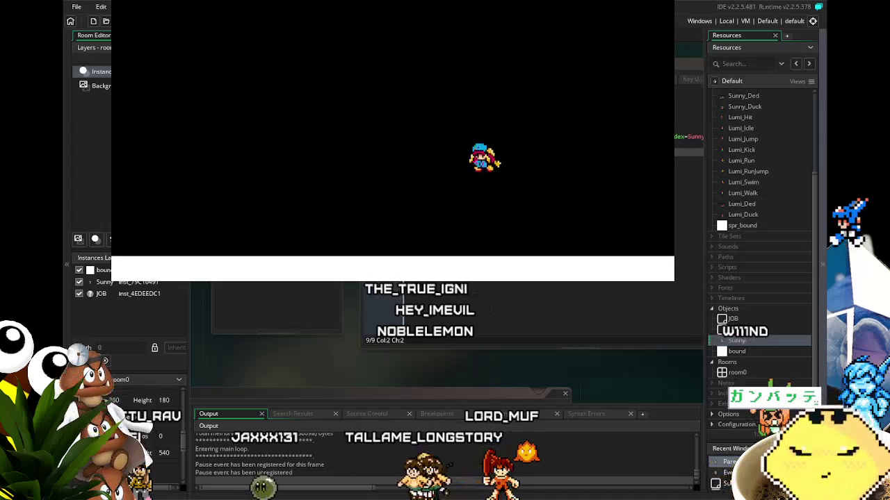
{"action": "key", "text": "Left"}
{"action": "key", "text": "space"}
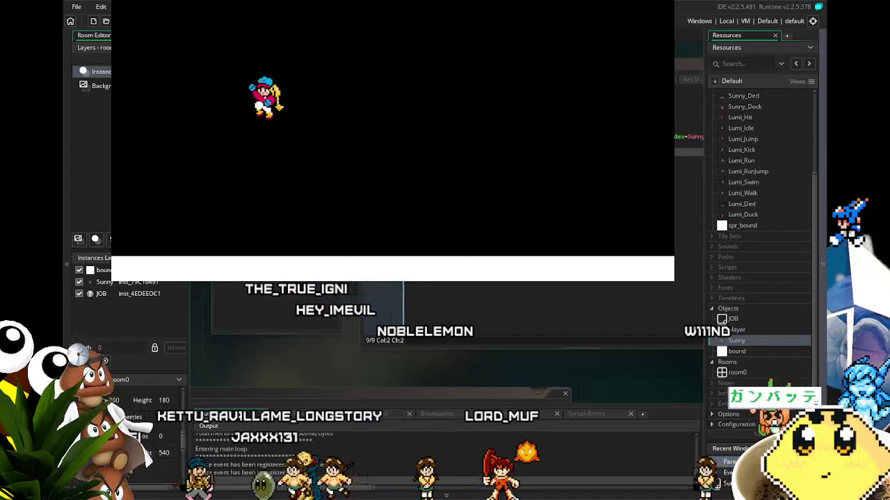
{"action": "key", "text": "Right"}
{"action": "key", "text": "space"}
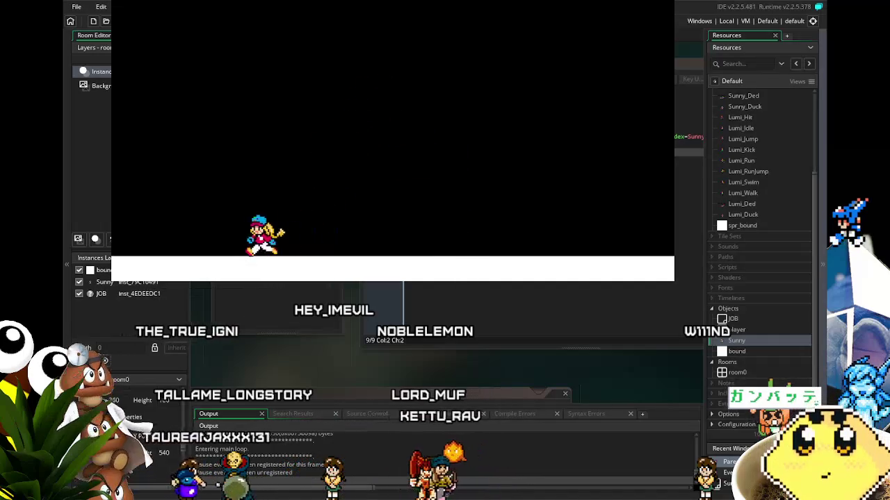
Step: Chain repeated left and right jumps, drifting Sunny through the air back onto the floor
{"action": "key", "text": "Right"}
{"action": "key", "text": "space"}
{"action": "key", "text": "Left"}
{"action": "key", "text": "space"}
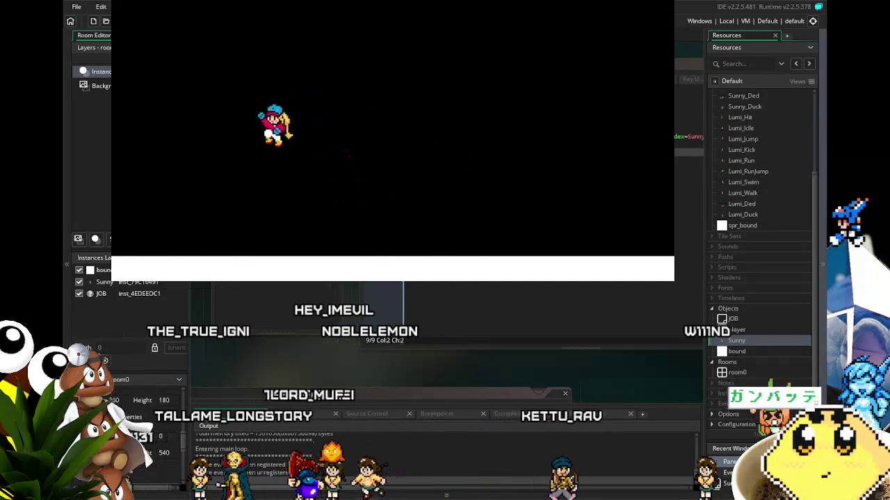
{"action": "key", "text": "Right"}
{"action": "key", "text": "space"}
{"action": "key", "text": "Left"}
{"action": "key", "text": "space"}
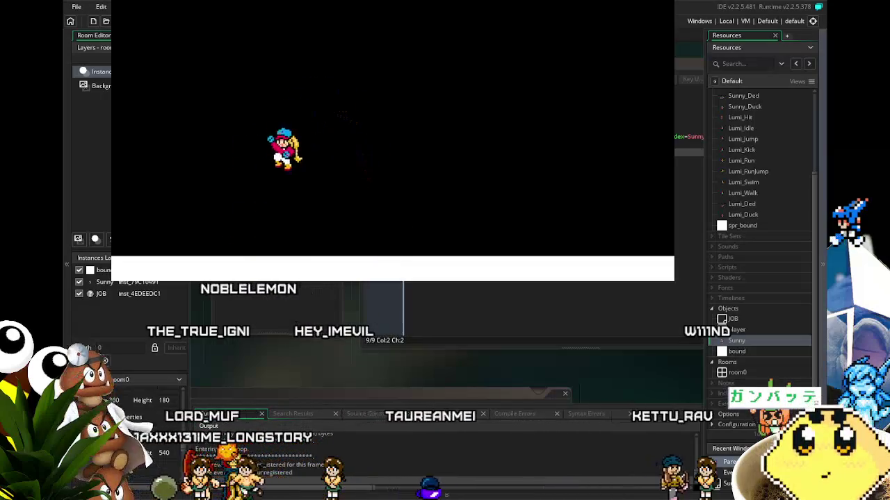
{"action": "key", "text": "Right"}
{"action": "key", "text": "Left"}
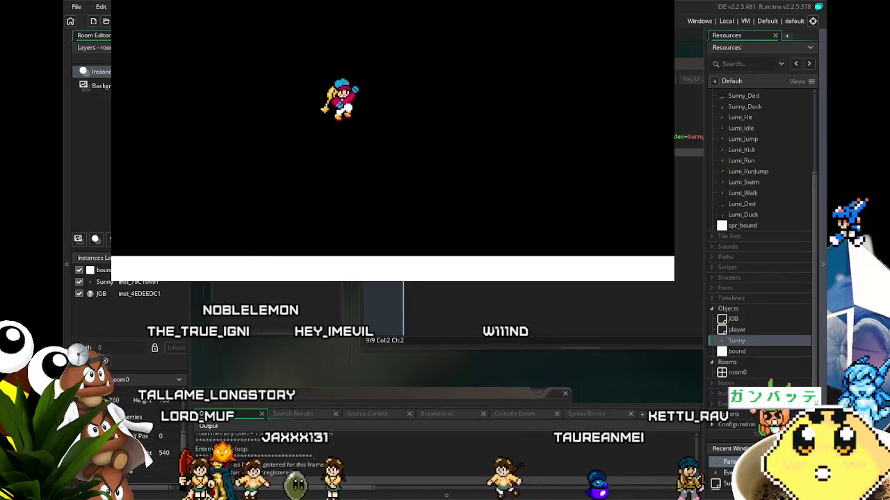
{"action": "key", "text": "Left"}
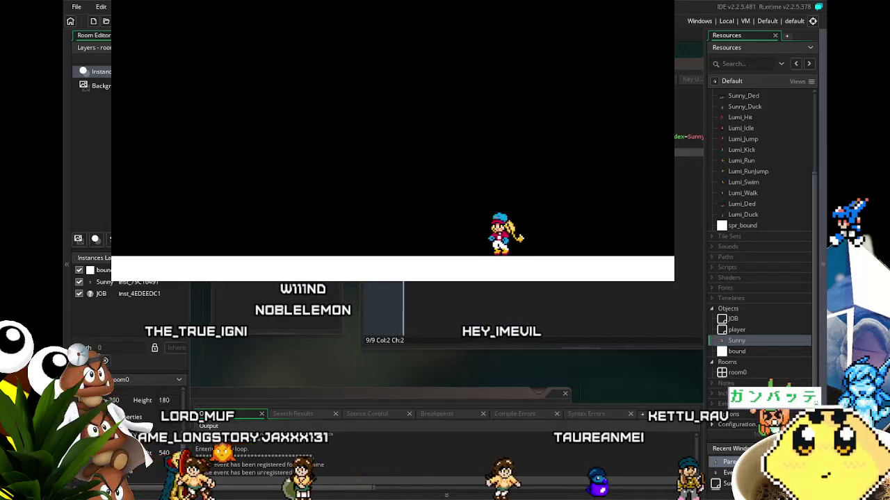
Step: Walk Sunny both ways, duck with Down, try Up, then close the game with Escape
{"action": "key", "text": "Right"}
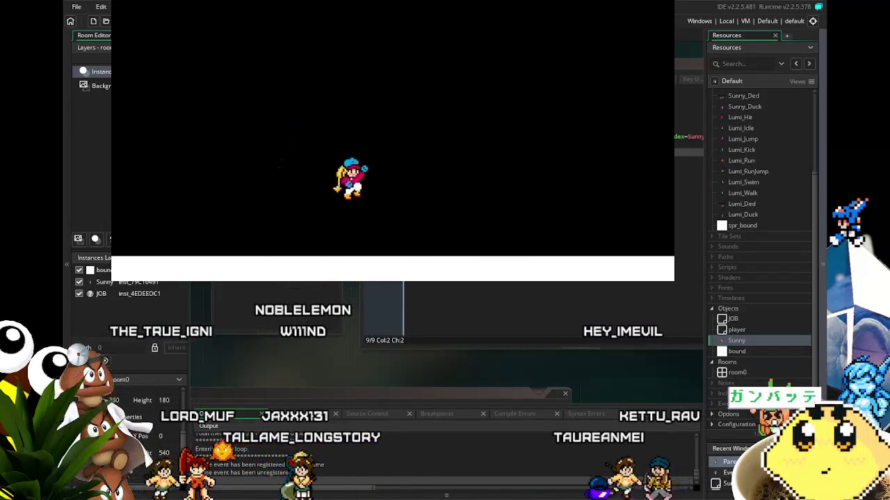
{"action": "key", "text": "space"}
{"action": "key", "text": "Left"}
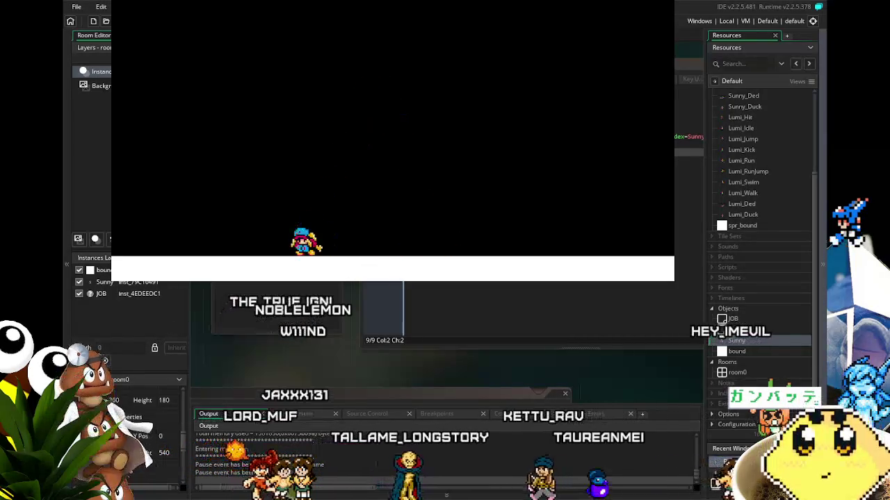
{"action": "key", "text": "Right"}
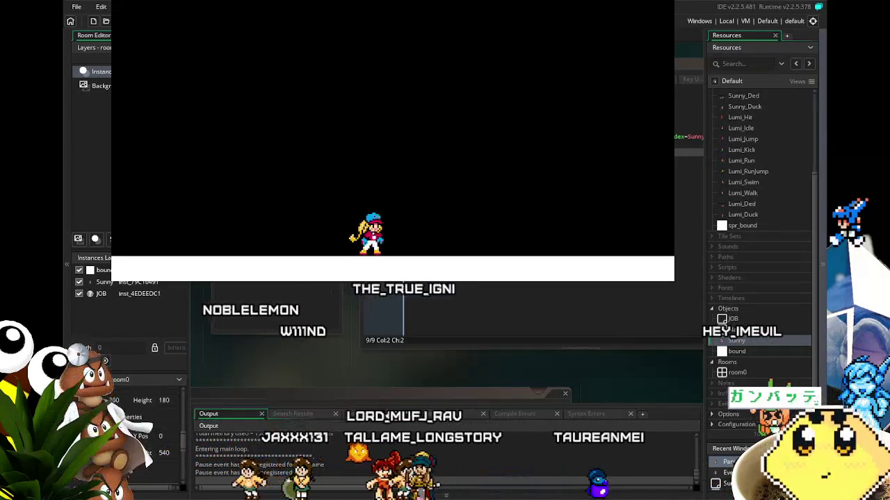
{"action": "key", "text": "Left"}
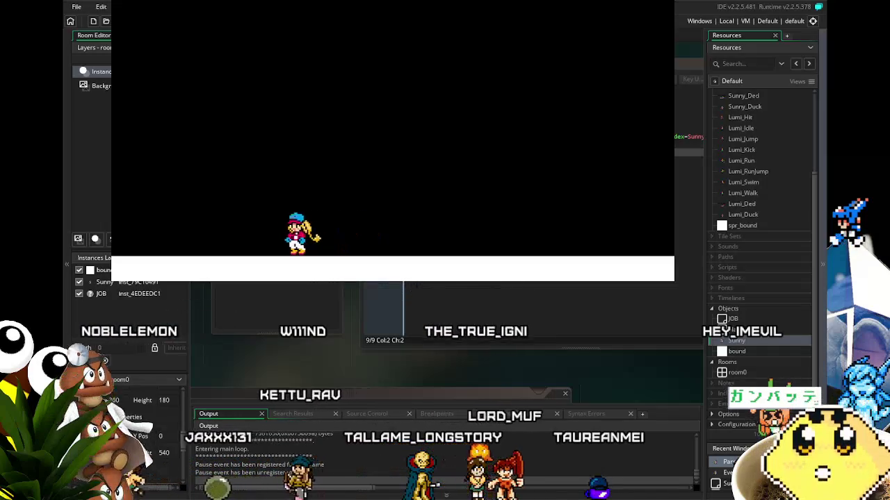
{"action": "key", "text": "Right"}
{"action": "key", "text": "Right"}
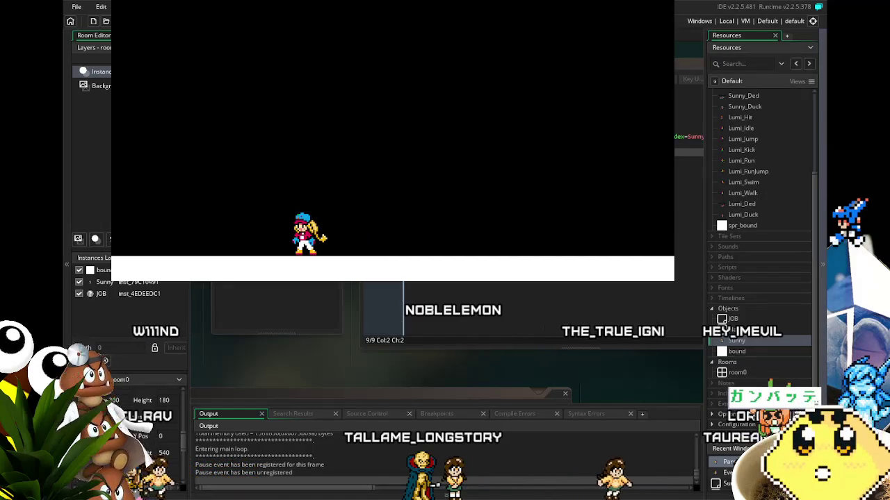
{"action": "key", "text": "Down"}
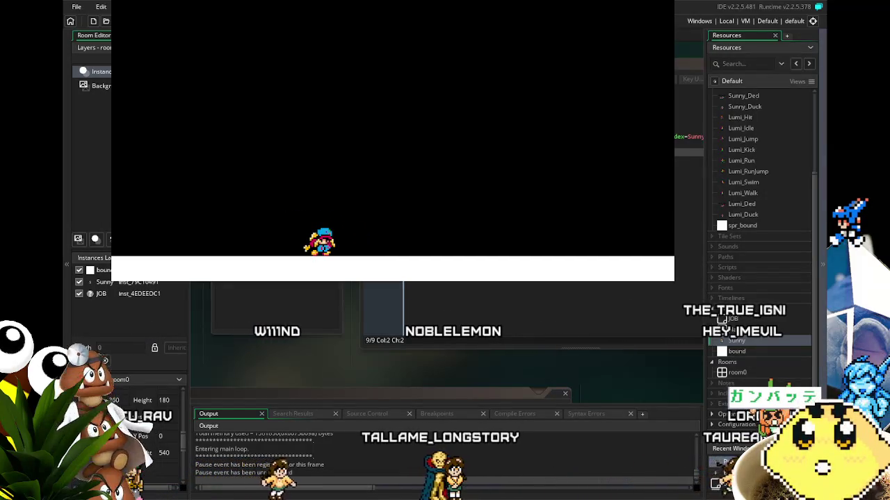
{"action": "key", "text": "Up"}
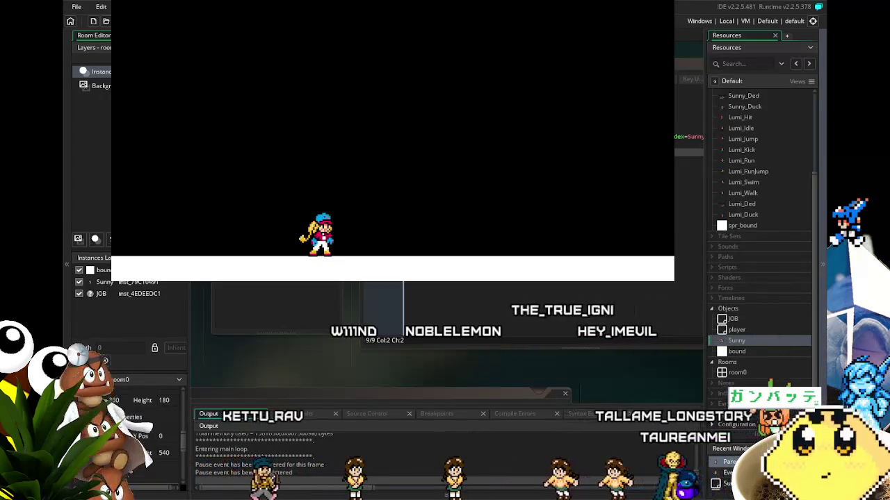
{"action": "key", "text": "Escape"}
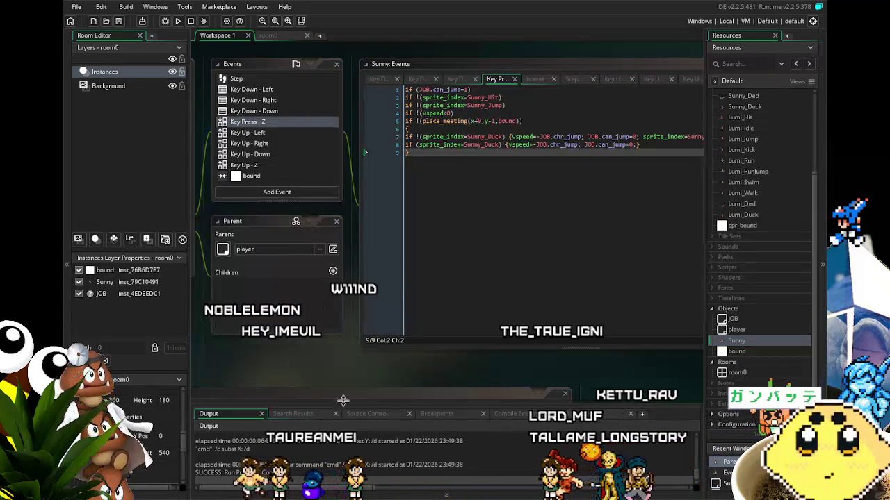
Step: Check Sunny's Step event code, then show the Key Down - Left code with its commented lines
{"action": "mouse_move", "coordinate": [302, 358]}
{"action": "left_mouse_down"}
{"action": "mouse_move", "coordinate": [330, 354]}
{"action": "mouse_move", "coordinate": [349, 367]}
{"action": "left_mouse_up"}
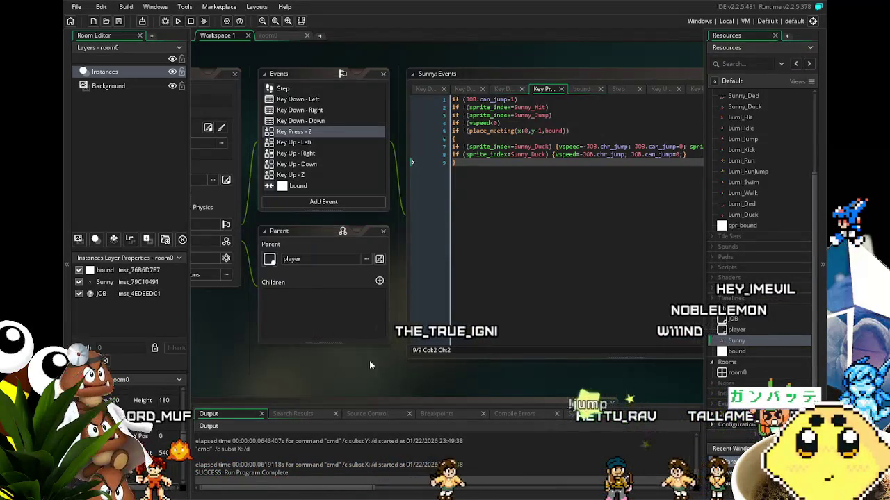
{"action": "left_click_drag", "start_coordinate": [331, 394], "coordinate": [348, 396]}
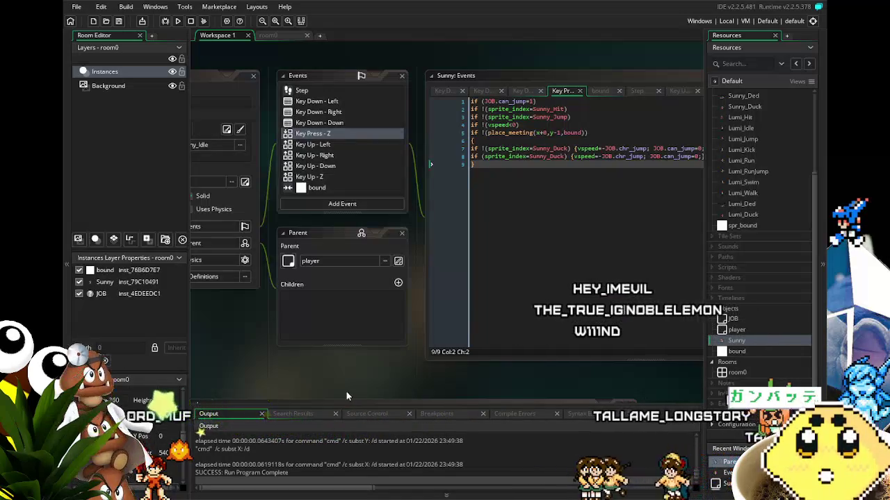
{"action": "left_click_drag", "start_coordinate": [317, 376], "coordinate": [328, 374]}
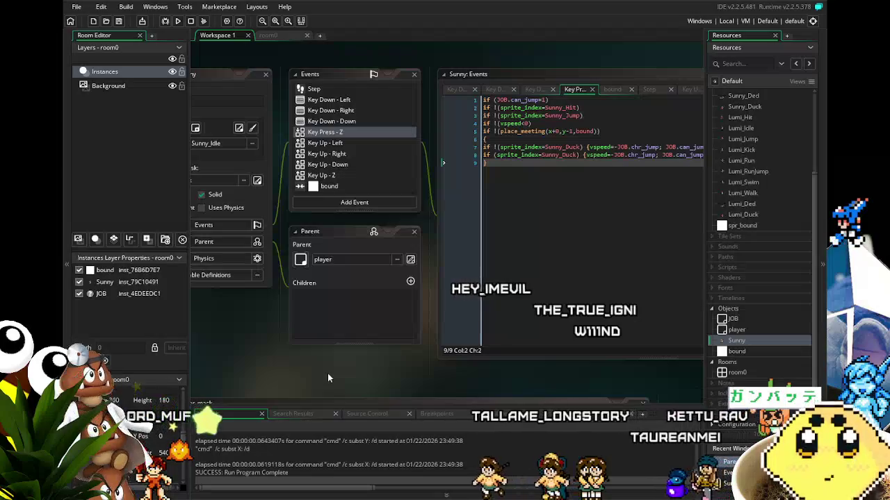
{"action": "left_click_drag", "start_coordinate": [267, 321], "coordinate": [238, 341]}
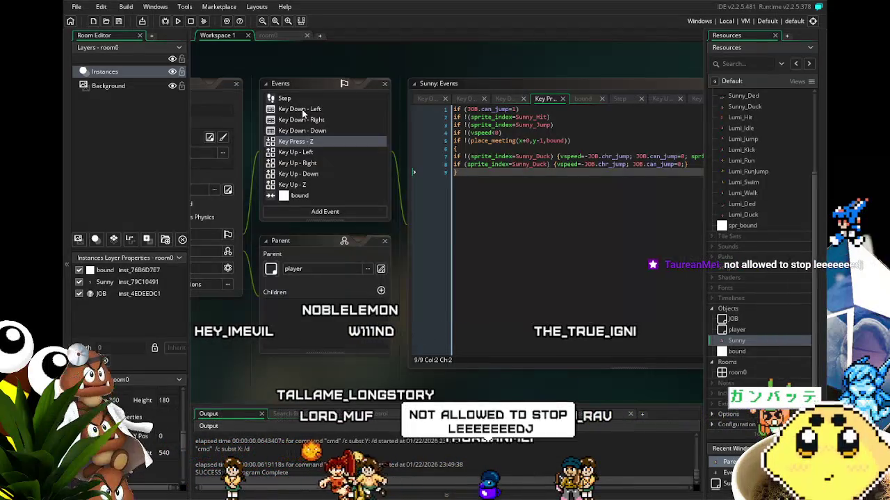
{"action": "left_click_drag", "start_coordinate": [548, 322], "coordinate": [559, 324]}
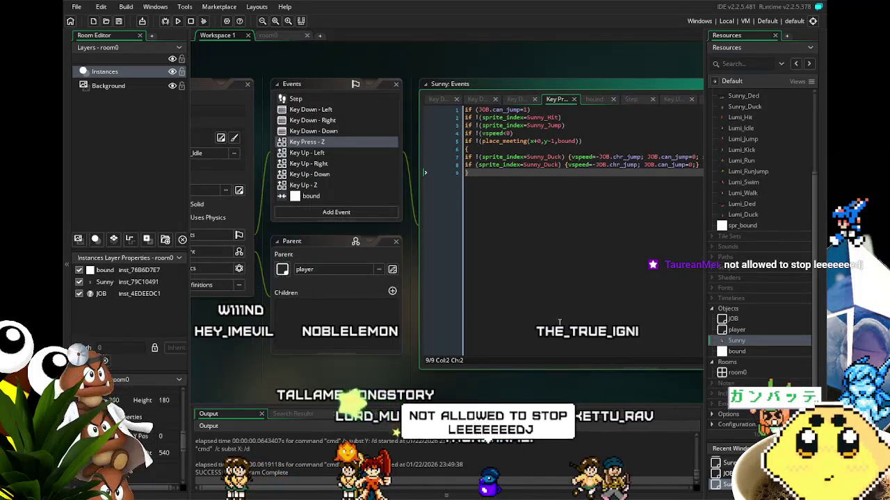
{"action": "left_click_drag", "start_coordinate": [559, 323], "coordinate": [530, 322]}
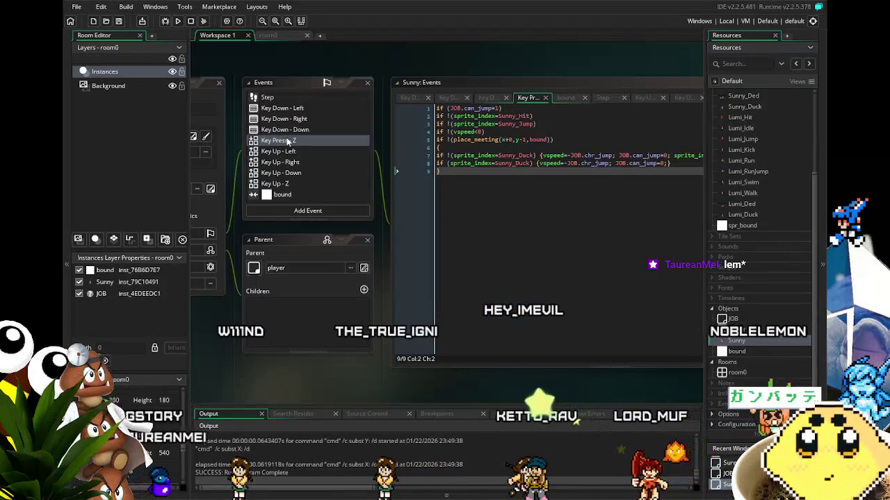
{"action": "left_click_drag", "start_coordinate": [248, 381], "coordinate": [263, 381]}
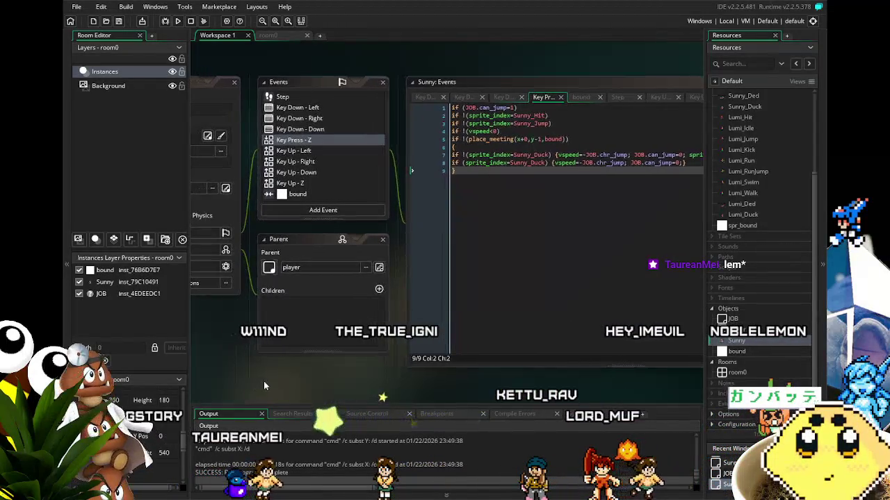
{"action": "left_click", "coordinate": [286, 97]}
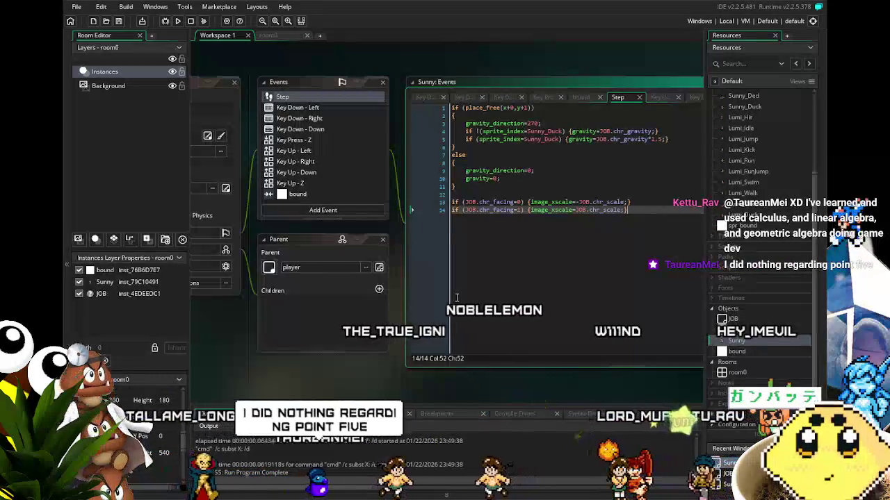
{"action": "left_click_drag", "start_coordinate": [457, 297], "coordinate": [447, 298]}
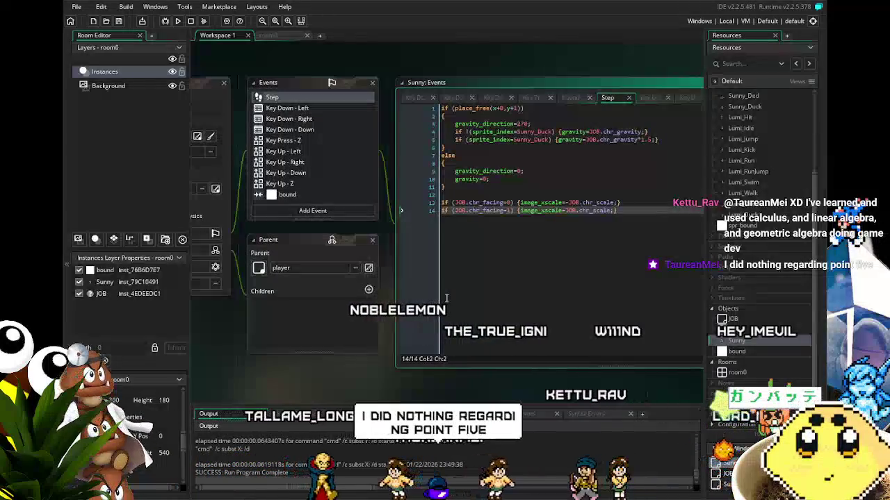
{"action": "left_click_drag", "start_coordinate": [295, 368], "coordinate": [283, 369]}
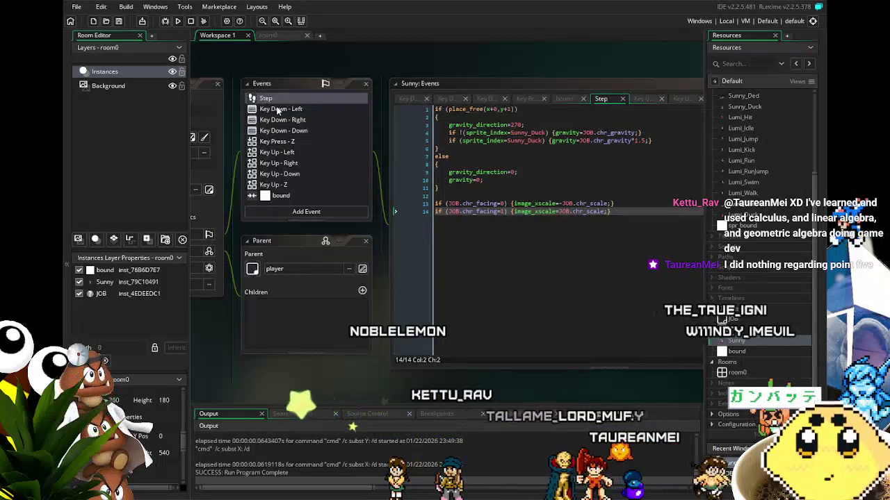
{"action": "left_click", "coordinate": [278, 111]}
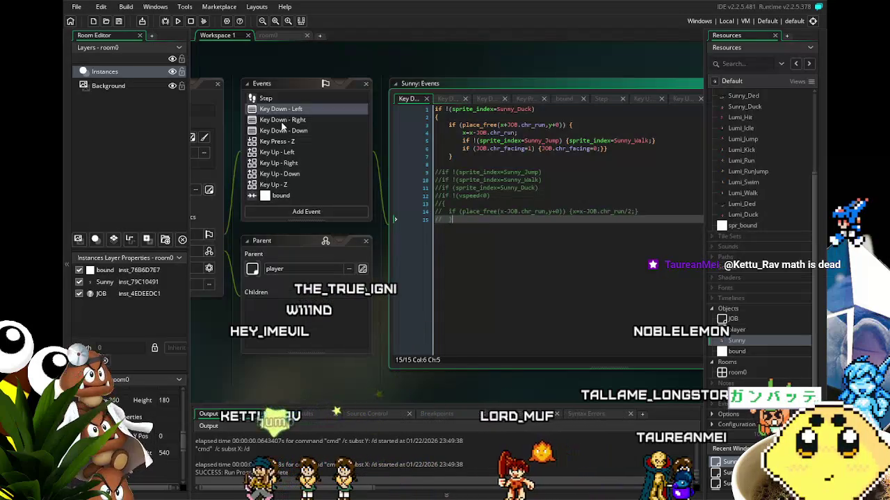
{"action": "left_click", "coordinate": [282, 122]}
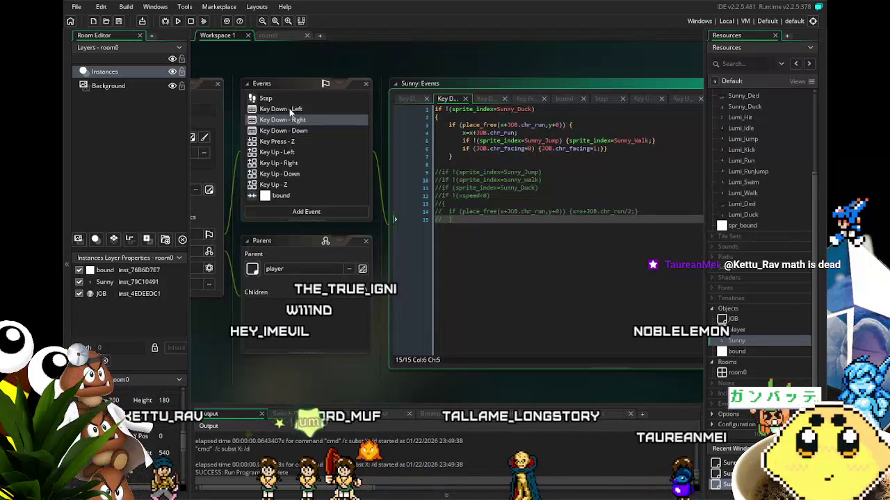
{"action": "left_click", "coordinate": [291, 110]}
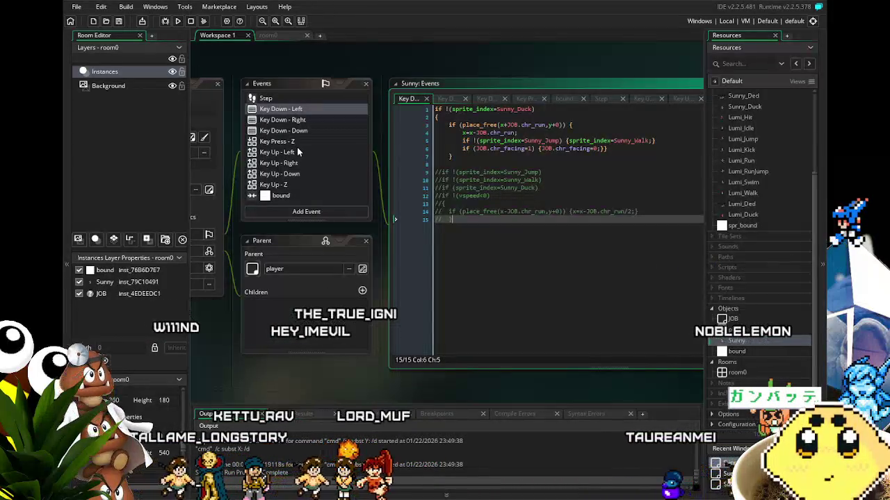
{"action": "left_click", "coordinate": [275, 100]}
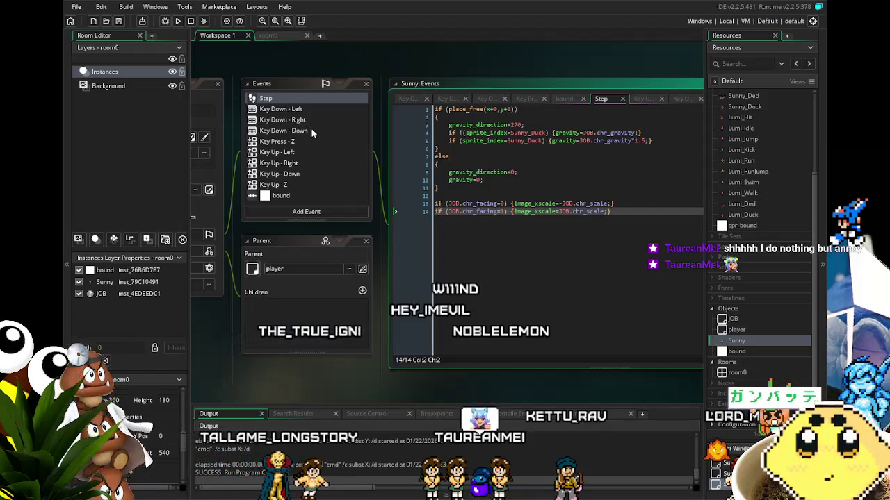
{"action": "left_click", "coordinate": [310, 142]}
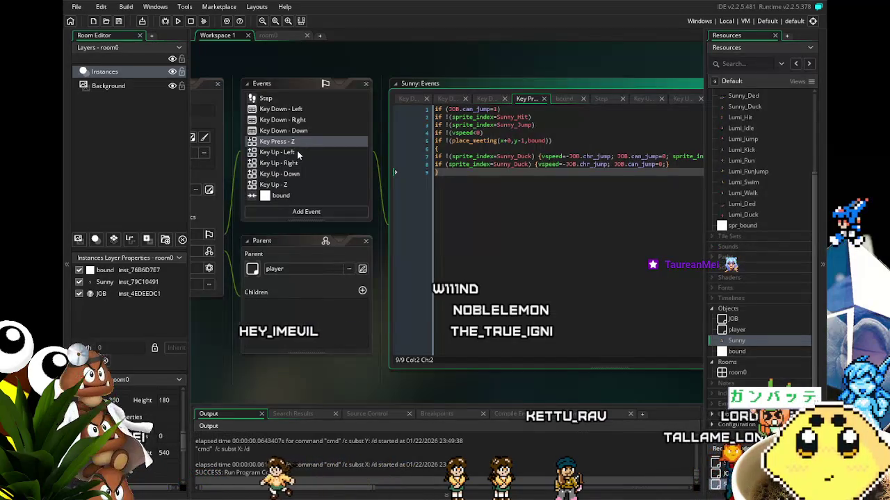
{"action": "left_click", "coordinate": [268, 34]}
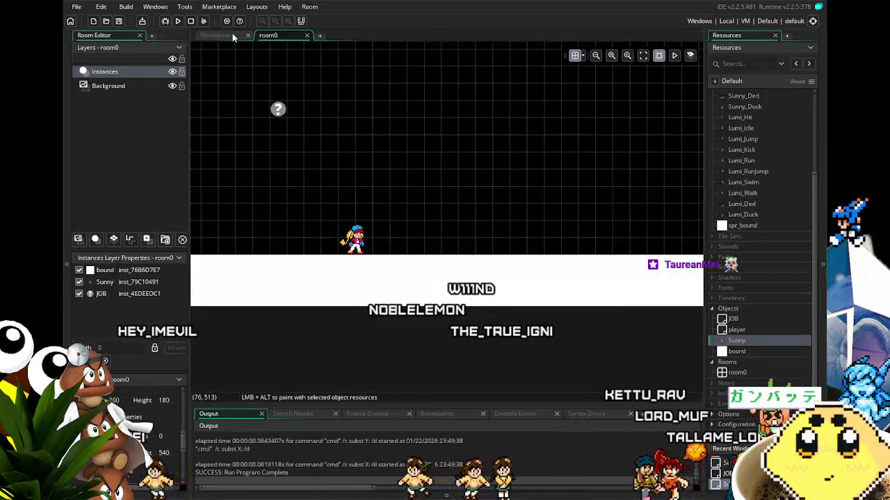
{"action": "left_click", "coordinate": [233, 37]}
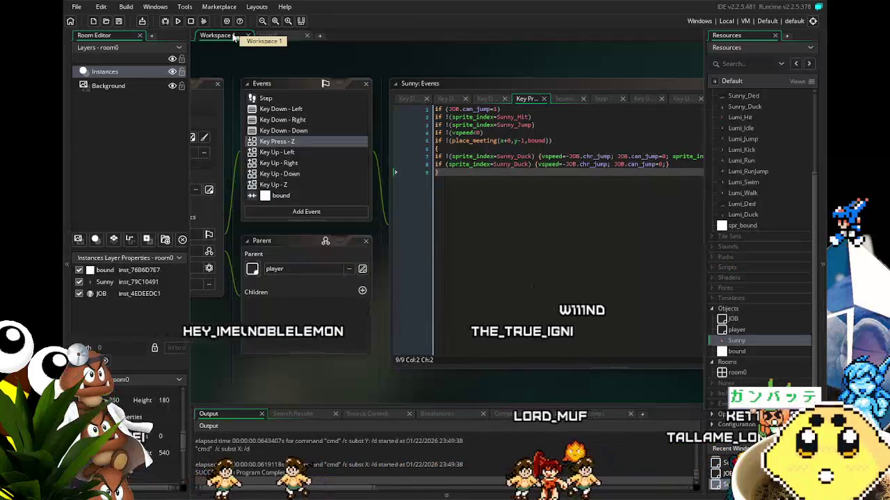
{"action": "left_click", "coordinate": [280, 108]}
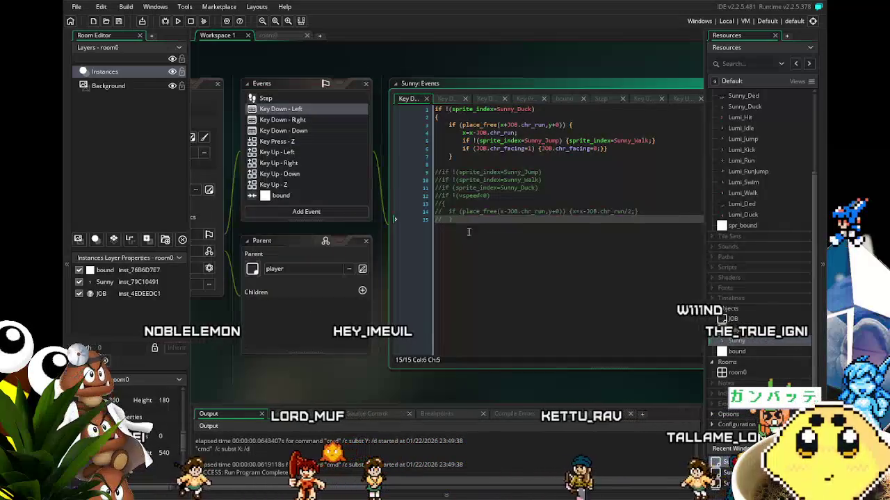
Step: Uncomment the air-movement lines 9–15 in Key Down - Left
{"action": "left_click_drag", "start_coordinate": [473, 235], "coordinate": [418, 166]}
{"action": "key", "text": "ctrl+shift+k"}
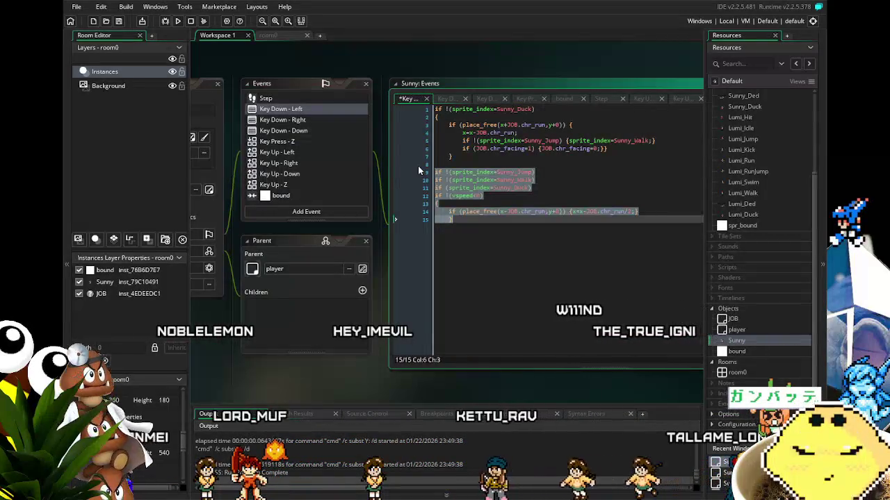
{"action": "left_click", "coordinate": [537, 284]}
{"action": "left_click_drag", "start_coordinate": [537, 283], "coordinate": [483, 286]}
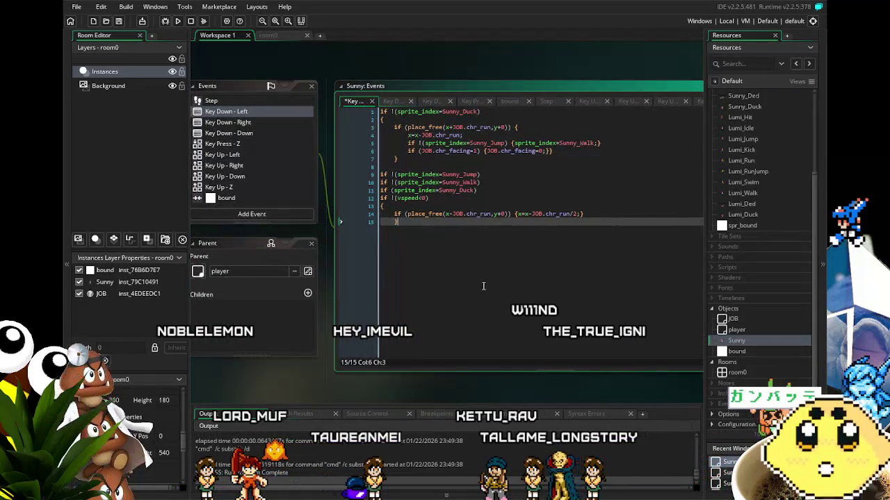
Step: Add 'if (JOB.can_jump=0)' after line 12, save, then select Key Down - Right's commented block
{"action": "left_click", "coordinate": [449, 196]}
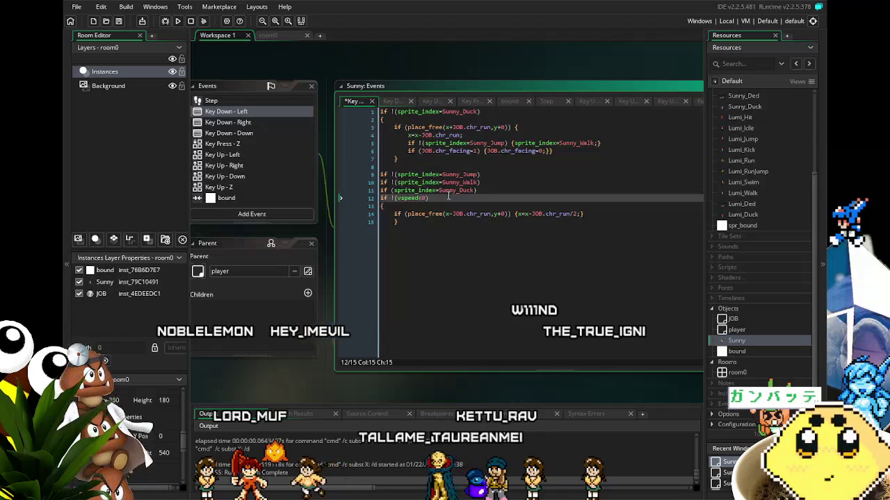
{"action": "key", "text": "Return"}
{"action": "type", "text": "if ("}
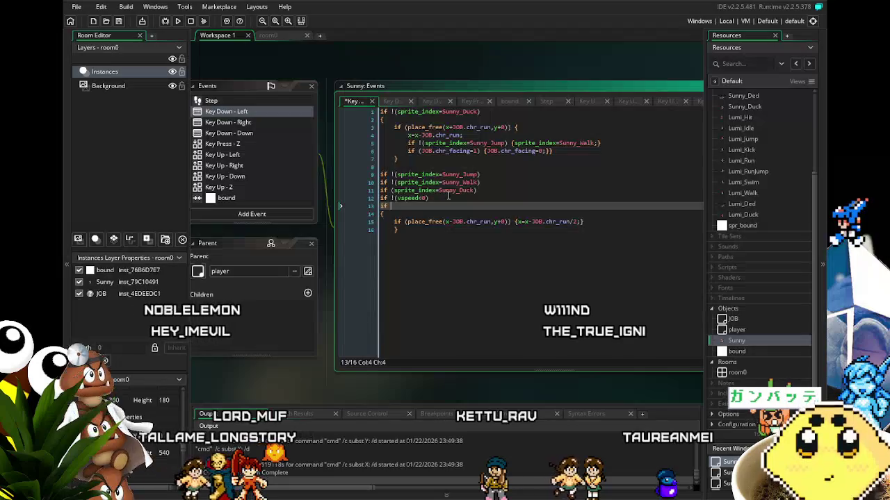
{"action": "type", "text": "("}
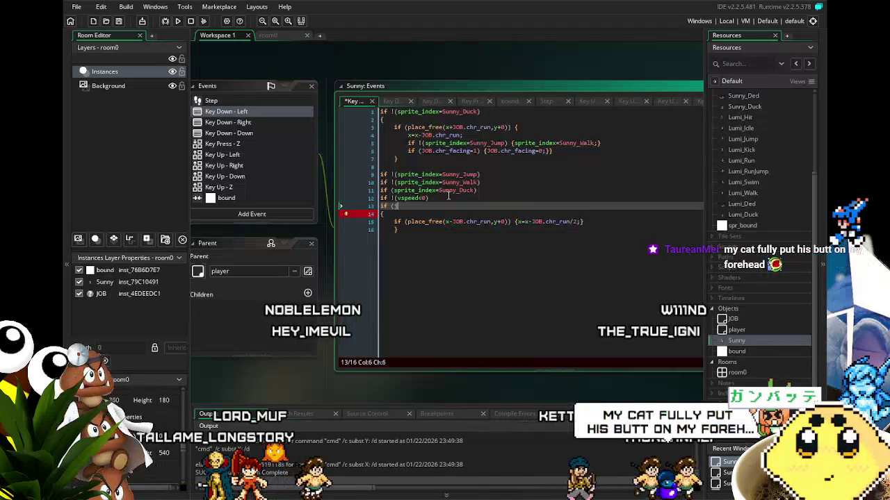
{"action": "type", "text": "JOB.can_jump=0"}
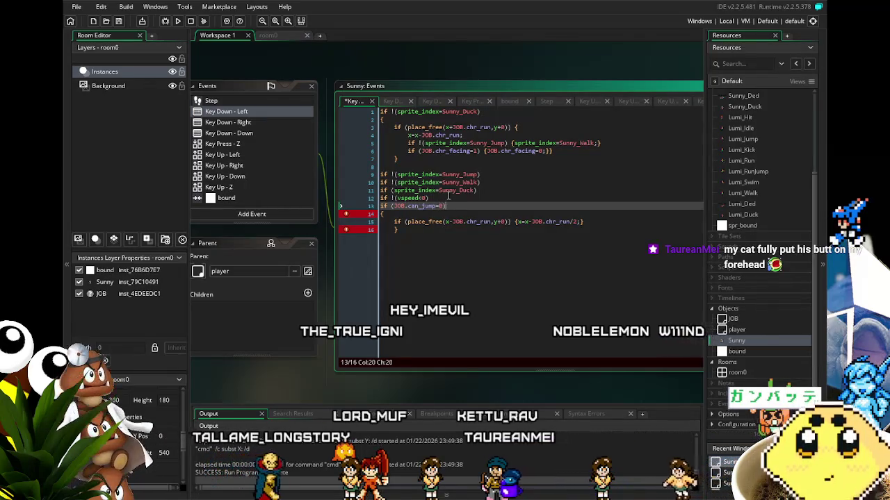
{"action": "left_click", "coordinate": [359, 207]}
{"action": "key", "text": "ctrl+s"}
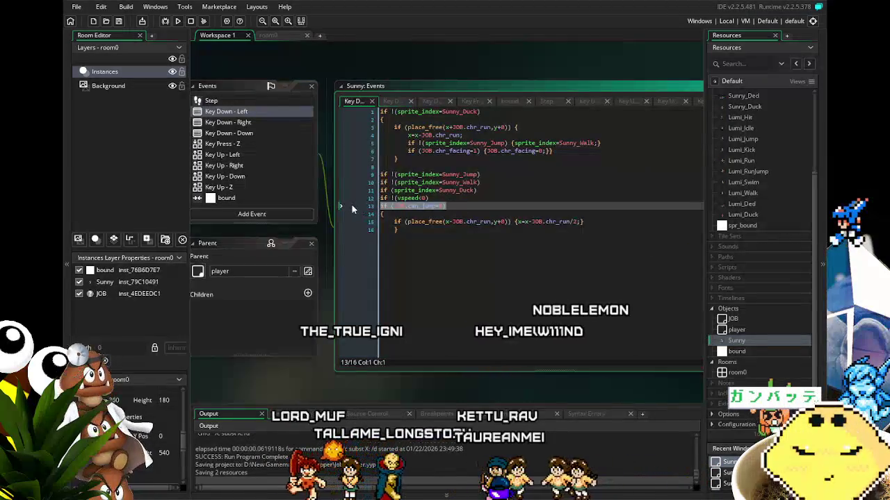
{"action": "left_click", "coordinate": [237, 122]}
{"action": "left_click_drag", "start_coordinate": [457, 255], "coordinate": [350, 174]}
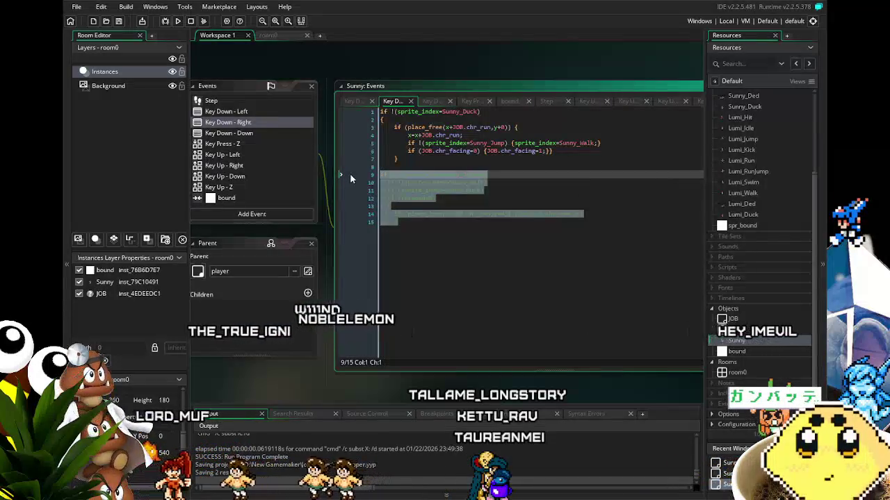
Step: Uncomment lines 9–15 of Key Down - Right and add the JOB.can_jump=0 condition after the vspeed check
{"action": "key", "text": "ctrl+shift+k"}
{"action": "left_click", "coordinate": [443, 238]}
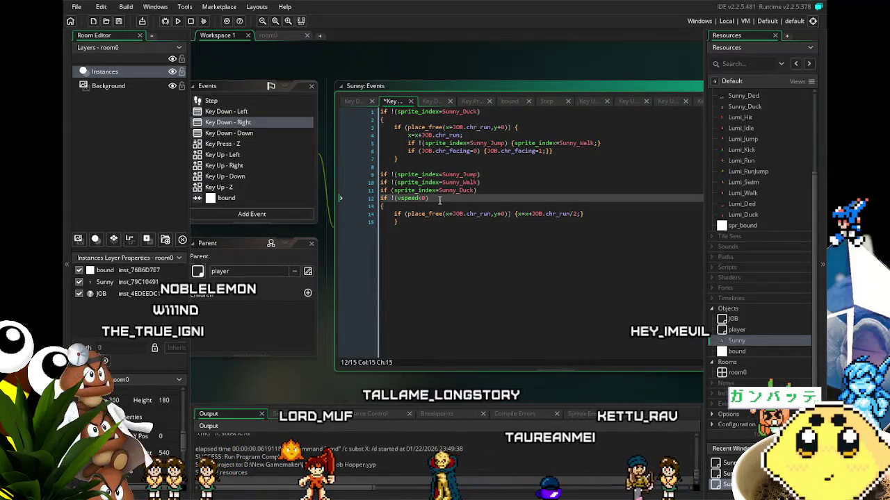
{"action": "key", "text": "Return"}
{"action": "left_click", "coordinate": [472, 306]}
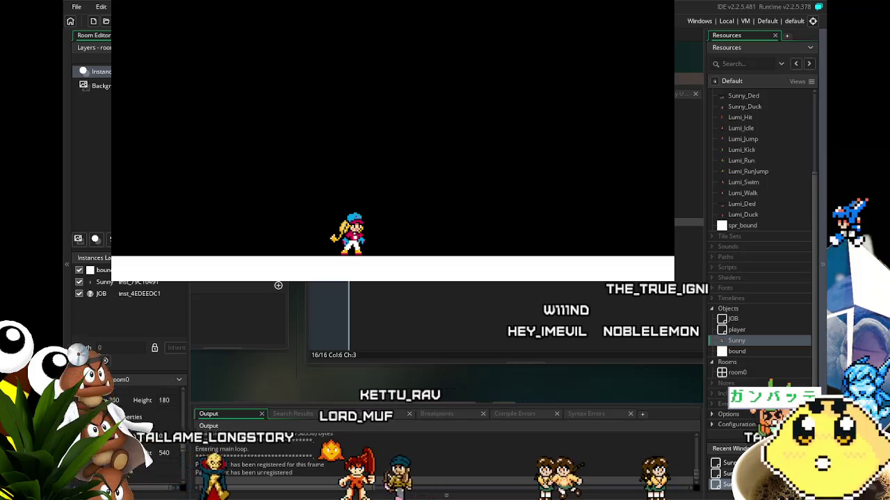
Step: Walk Sunny left and right, jump and steer mid-air, then close the game with Escape
{"action": "key", "text": "Left"}
{"action": "key", "text": "space"}
{"action": "key", "text": "Right"}
{"action": "key", "text": "space"}
{"action": "key", "text": "Left"}
{"action": "key", "text": "space"}
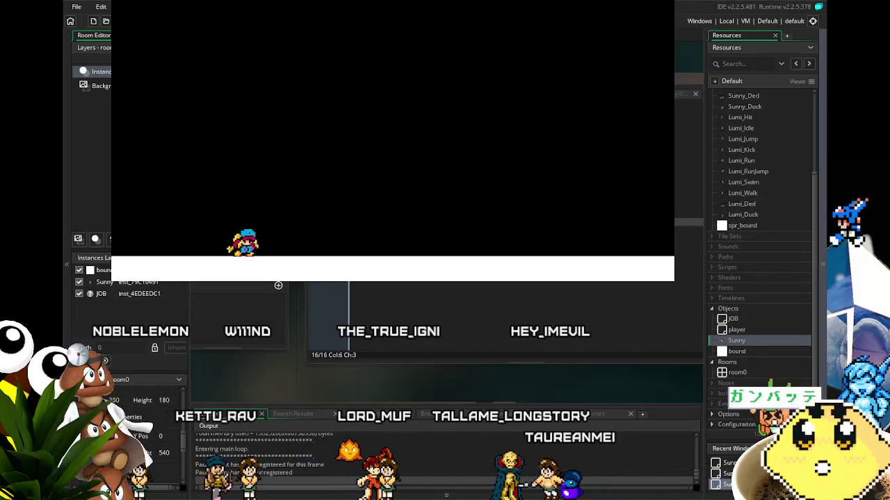
{"action": "key", "text": "Right"}
{"action": "key", "text": "space"}
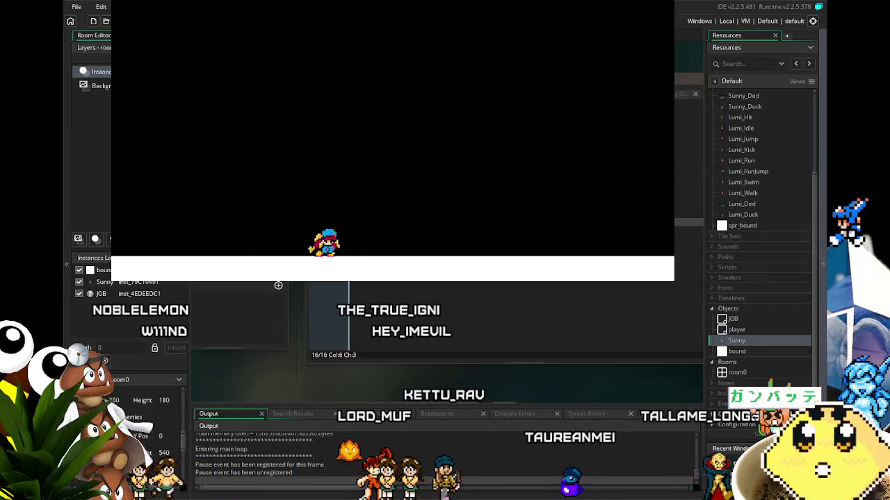
{"action": "key", "text": "Left"}
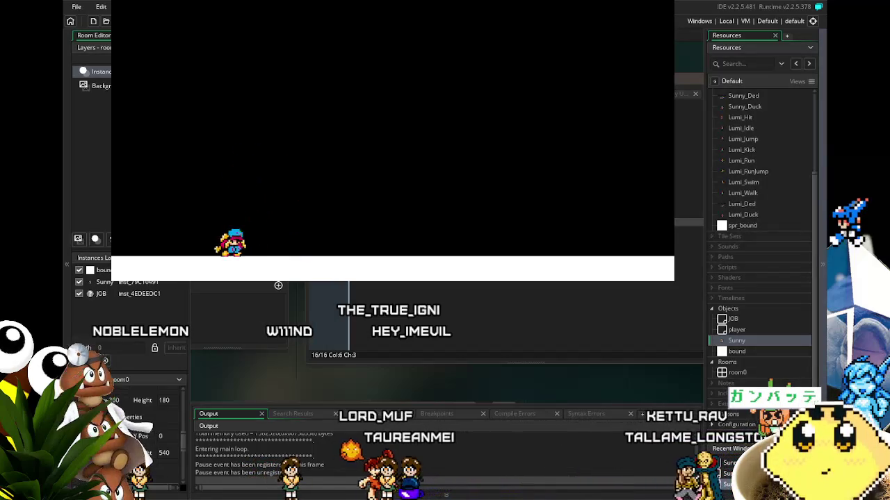
{"action": "key", "text": "Right"}
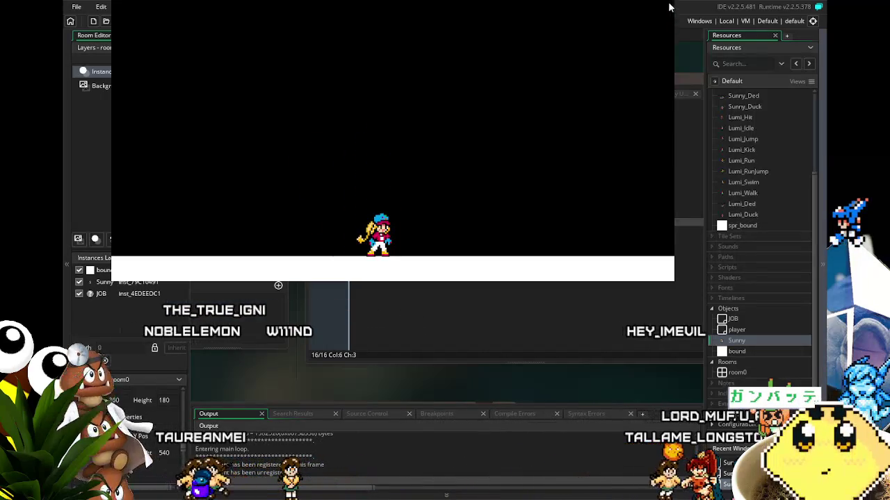
{"action": "key", "text": "Escape"}
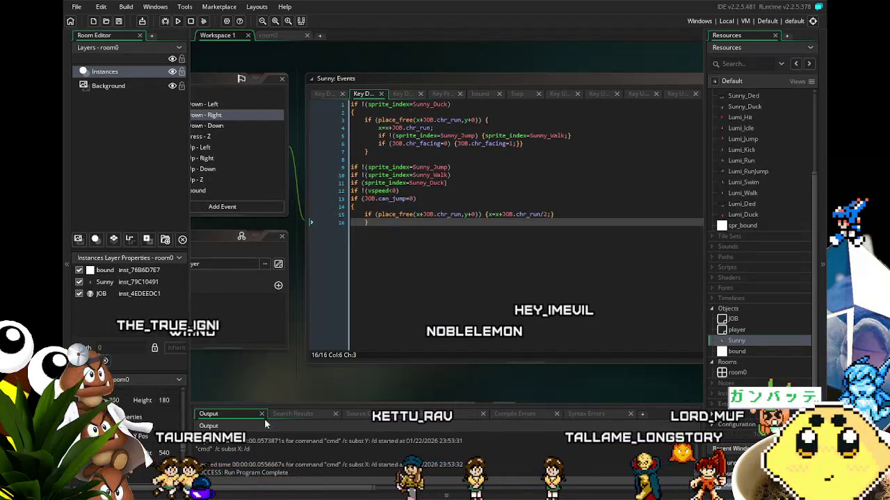
Step: Delete the 'if !(vspeed<0)' line from the Key Down - Right code
{"action": "left_click_drag", "start_coordinate": [295, 374], "coordinate": [366, 374]}
{"action": "double_click", "coordinate": [453, 189]}
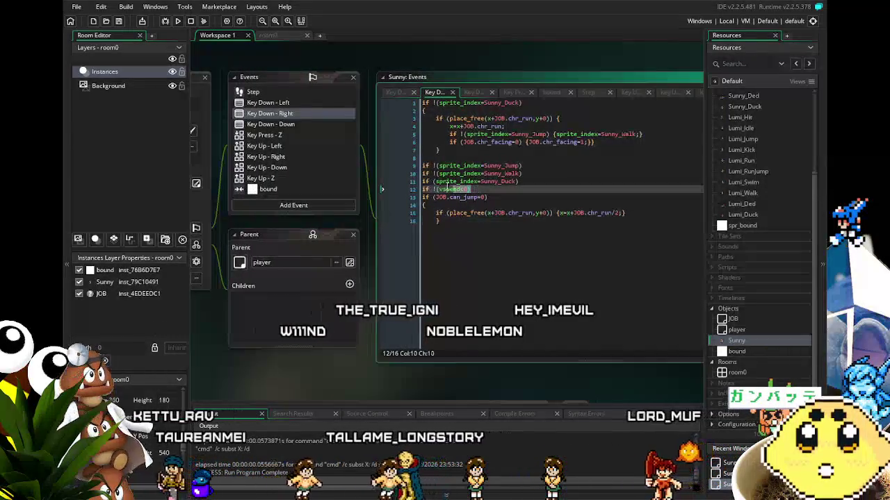
{"action": "left_click", "coordinate": [382, 186]}
{"action": "key", "text": "shift+End"}
{"action": "key", "text": "BackSpace"}
{"action": "key", "text": "BackSpace"}
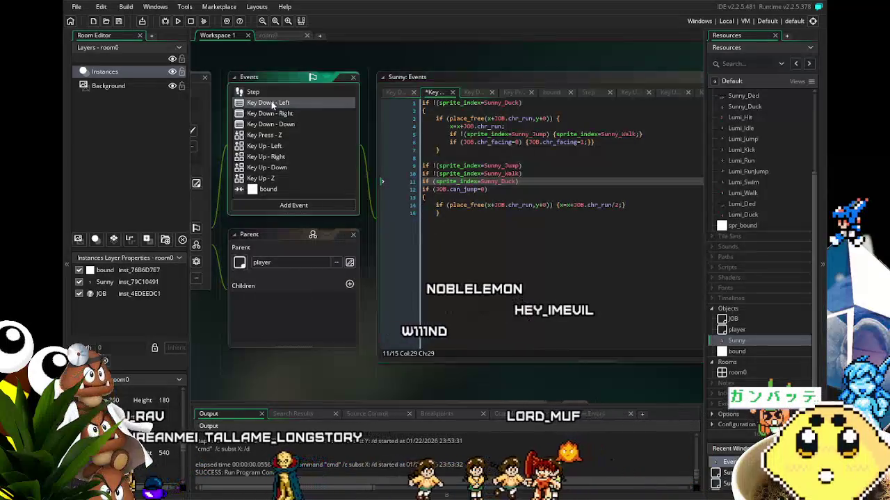
Step: Remove the same vspeed check line from the Key Down - Left code
{"action": "left_click", "coordinate": [272, 103]}
{"action": "left_click_drag", "start_coordinate": [418, 197], "coordinate": [398, 182]}
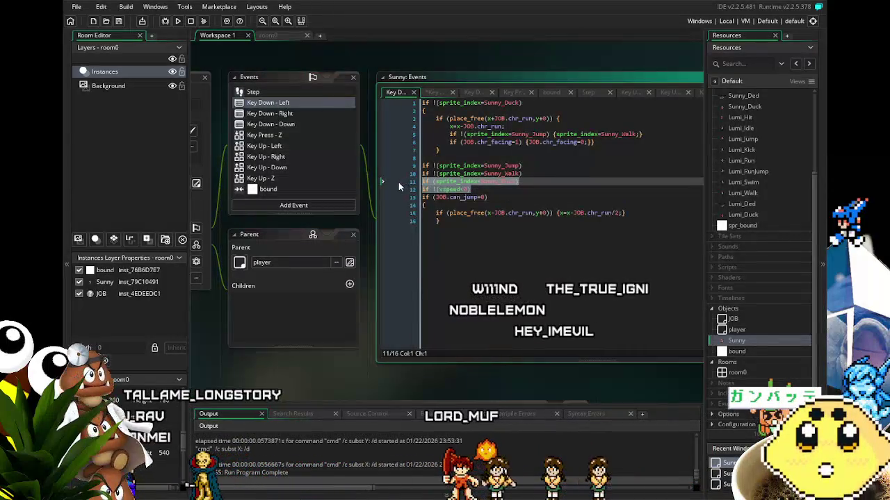
{"action": "key", "text": "BackSpace"}
{"action": "left_click", "coordinate": [522, 254]}
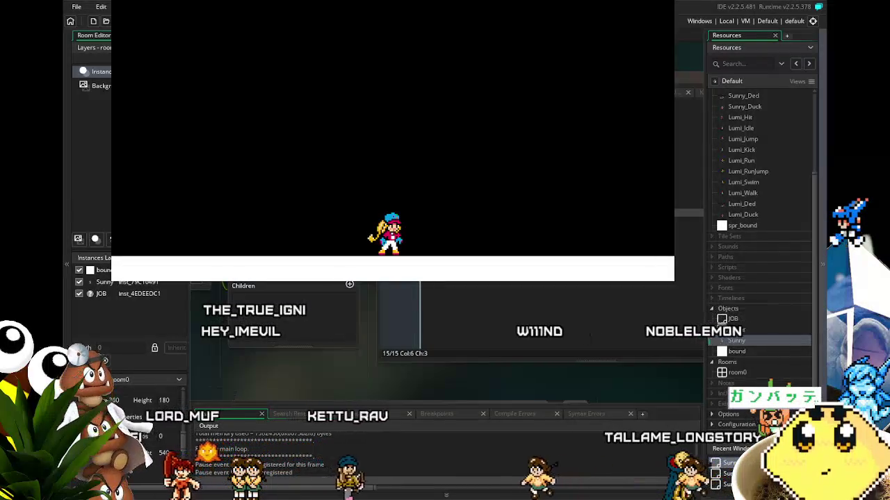
Step: Run Sunny left and right, then jump repeatedly while steering her in mid-air
{"action": "key", "text": "Left"}
{"action": "key", "text": "Right"}
{"action": "key", "text": "space"}
{"action": "key", "text": "Left"}
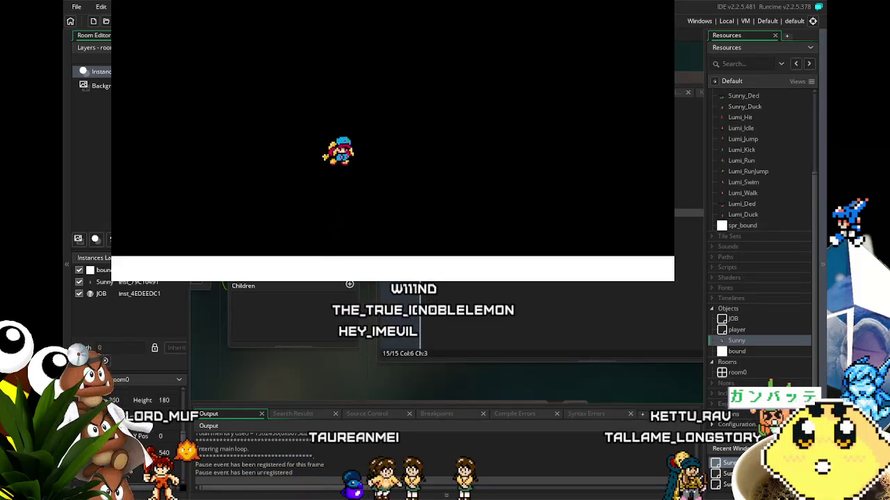
{"action": "key", "text": "Right"}
{"action": "key", "text": "Left"}
{"action": "key", "text": "Left"}
{"action": "key", "text": "Right"}
{"action": "key", "text": "space"}
{"action": "key", "text": "Right"}
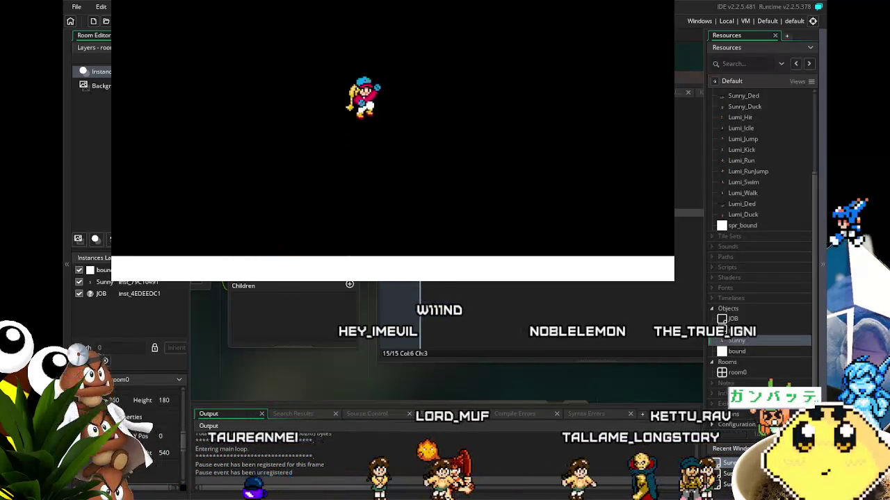
{"action": "key", "text": "space"}
{"action": "key", "text": "Left"}
{"action": "key", "text": "Left"}
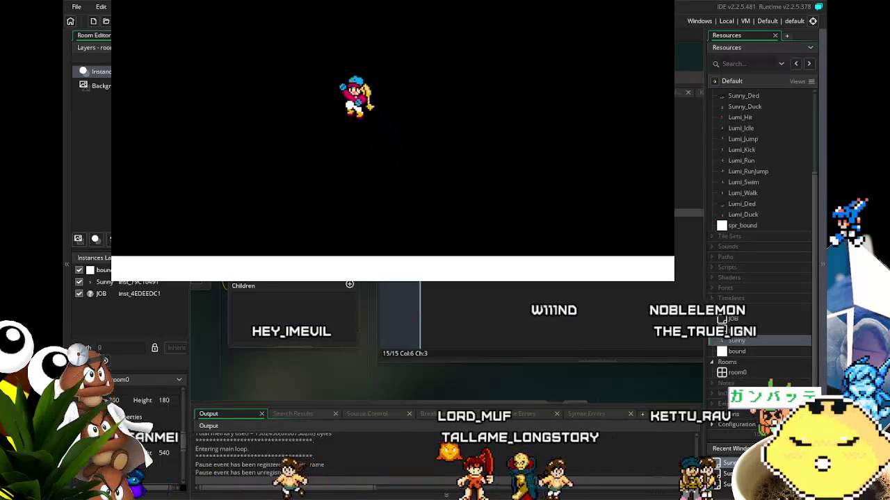
{"action": "key", "text": "Right"}
{"action": "key", "text": "space"}
{"action": "key", "text": "Right"}
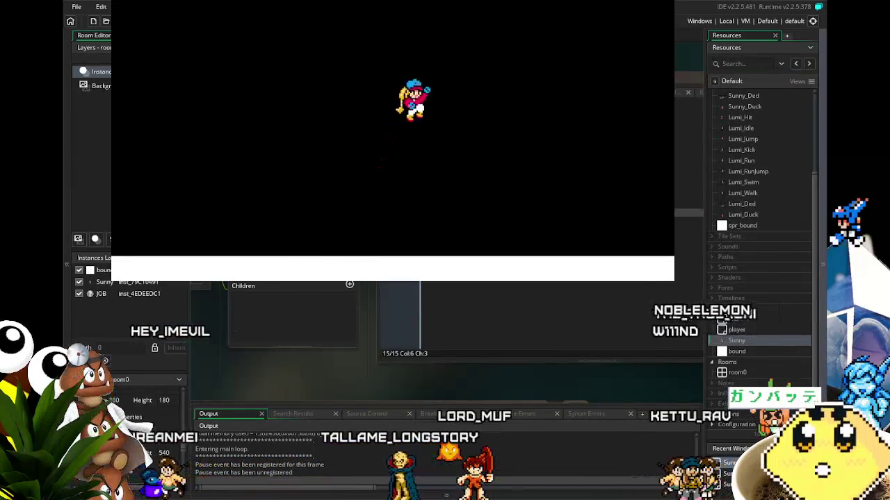
{"action": "key", "text": "space"}
{"action": "key", "text": "Left"}
{"action": "key", "text": "Left"}
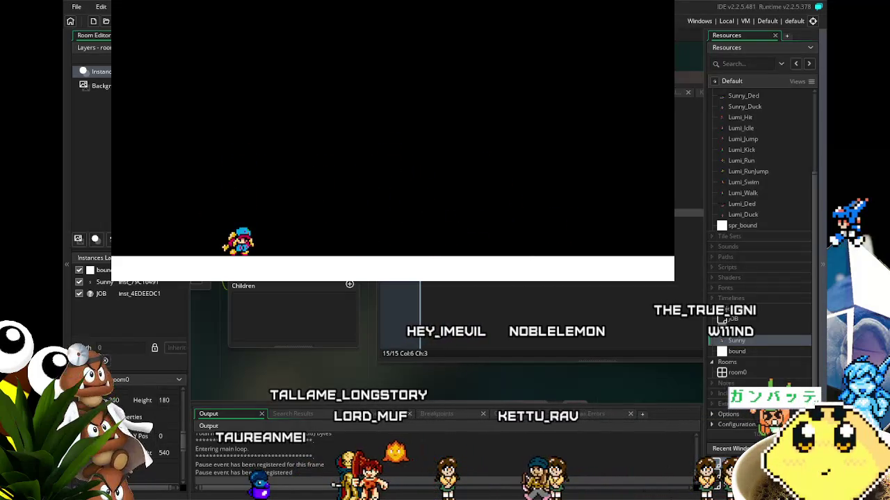
Step: Keep jumping Sunny around the level, steering left and right after each takeoff
{"action": "key", "text": "Right"}
{"action": "key", "text": "Left"}
{"action": "key", "text": "space"}
{"action": "key", "text": "Left"}
{"action": "key", "text": "space"}
{"action": "key", "text": "Right"}
{"action": "key", "text": "space"}
{"action": "key", "text": "Left"}
{"action": "key", "text": "space"}
{"action": "key", "text": "Right"}
{"action": "key", "text": "Left"}
{"action": "key", "text": "space"}
{"action": "key", "text": "Right"}
{"action": "key", "text": "Right"}
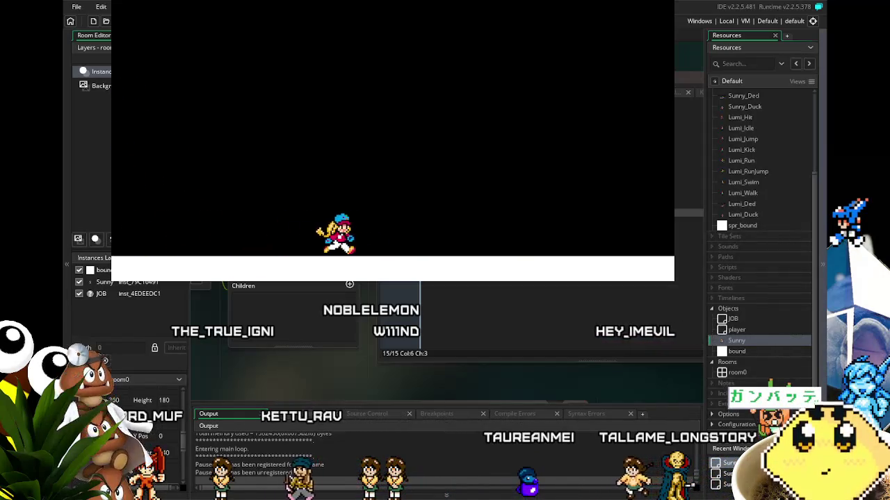
{"action": "key", "text": "space"}
{"action": "key", "text": "Right"}
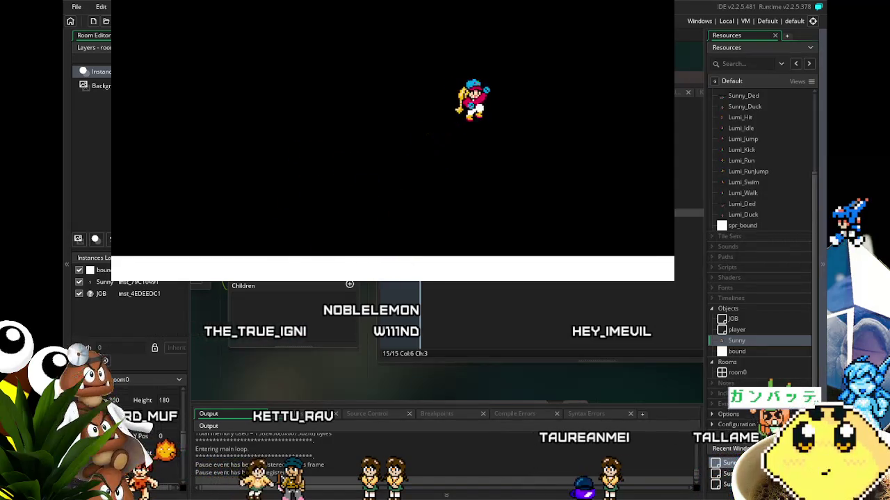
Step: Drift Sunny rapidly left and right during a final series of jumps, then close the game
{"action": "key", "text": "Left"}
{"action": "key", "text": "space"}
{"action": "key", "text": "Right"}
{"action": "key", "text": "Left"}
{"action": "key", "text": "Right"}
{"action": "key", "text": "Left"}
{"action": "key", "text": "Right"}
{"action": "key", "text": "space"}
{"action": "key", "text": "Left"}
{"action": "key", "text": "Right"}
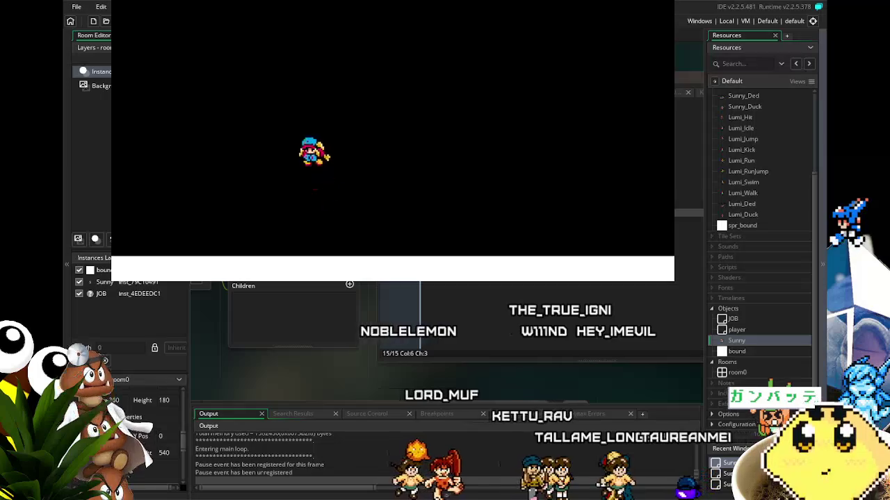
{"action": "key", "text": "space"}
{"action": "key", "text": "Right"}
{"action": "key", "text": "Right"}
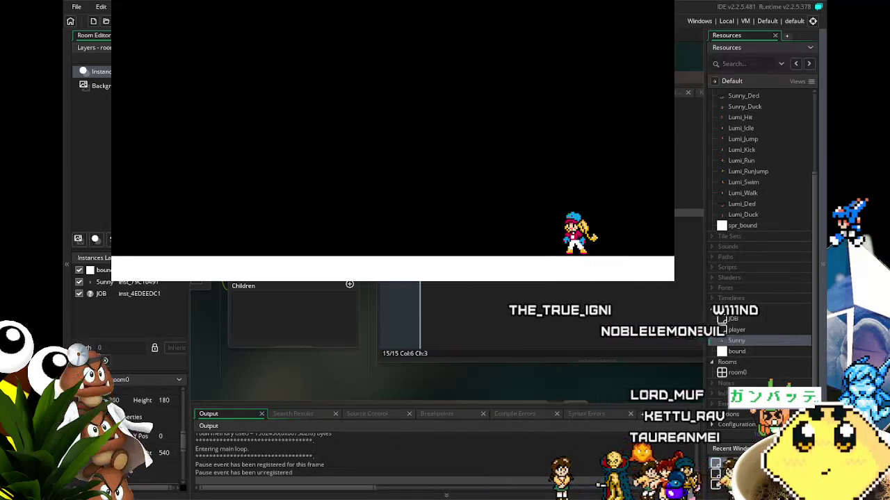
{"action": "key", "text": "Escape"}
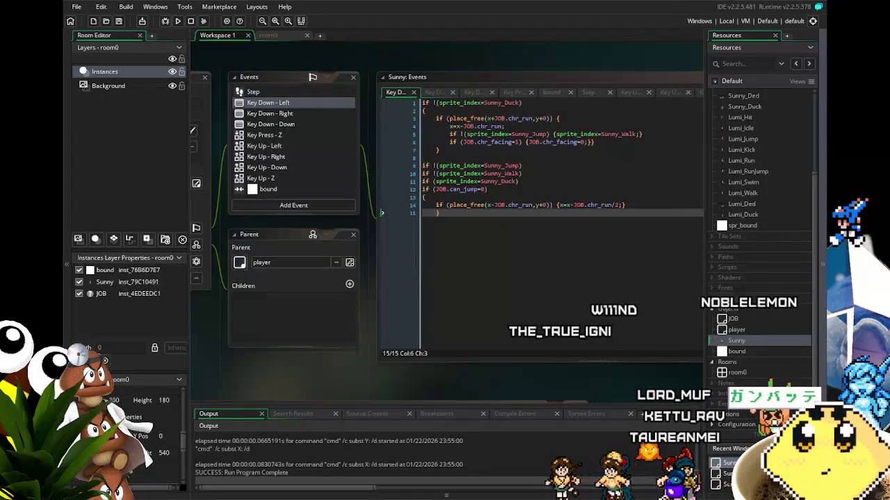